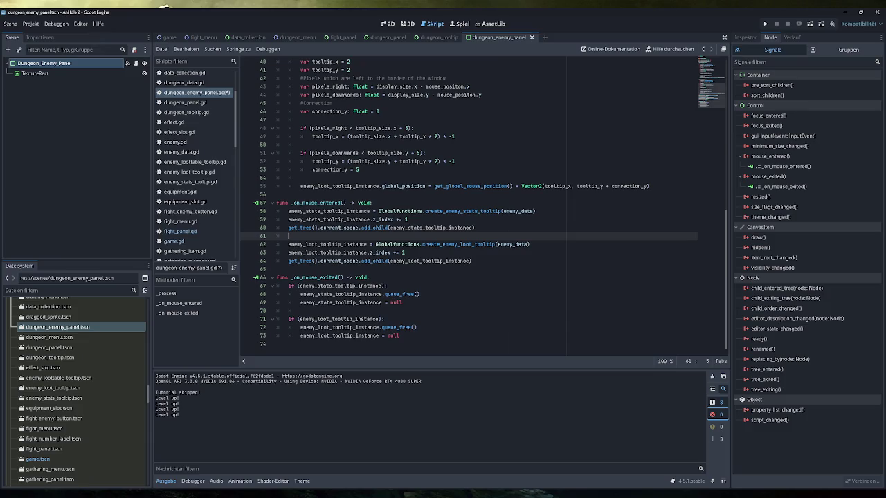
Open a new first line in _on_mouse_entered declaring var enemy_tooltip_container typed as HBoxContainer
key("Up")
key("Up")
key("Up")
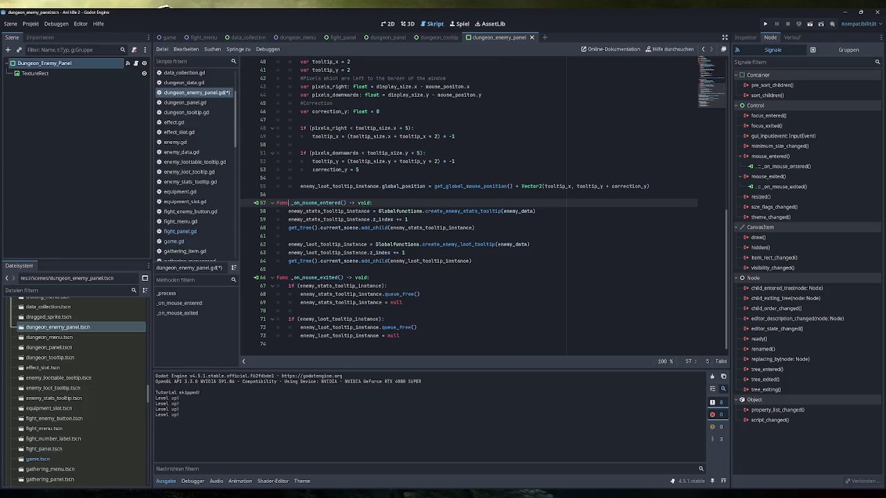
key("End")
key("Return")
key("Return")
key("Up")
type("ar ")
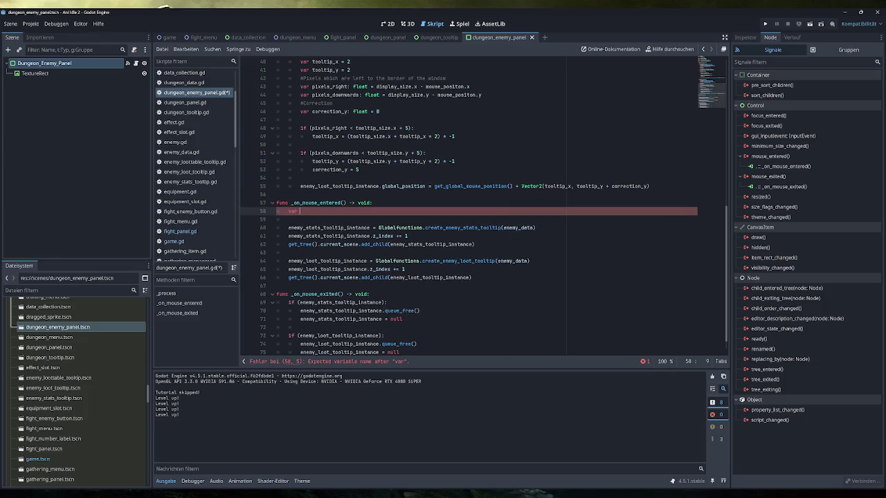
type("ene")
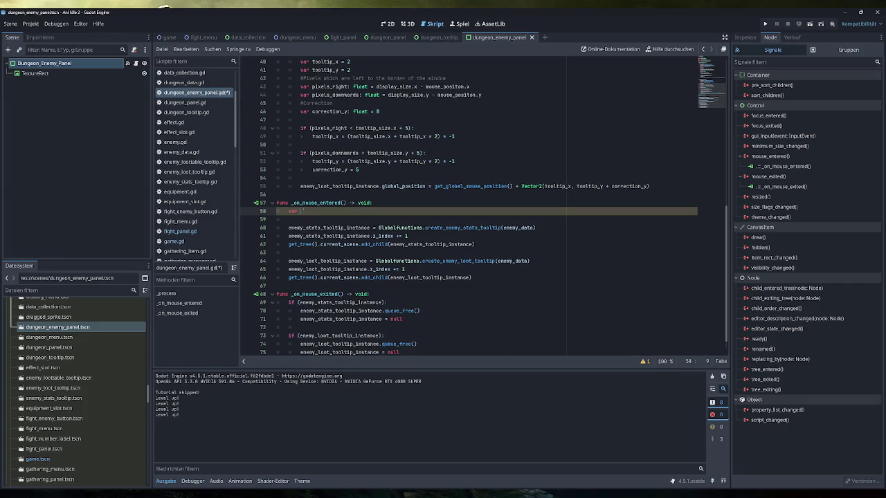
type("my_tooltip_container")
type(":")
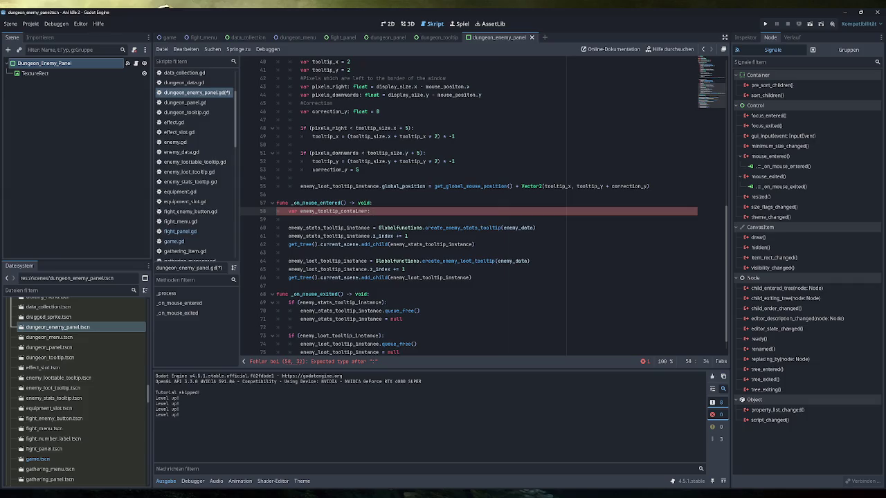
type("HBox")
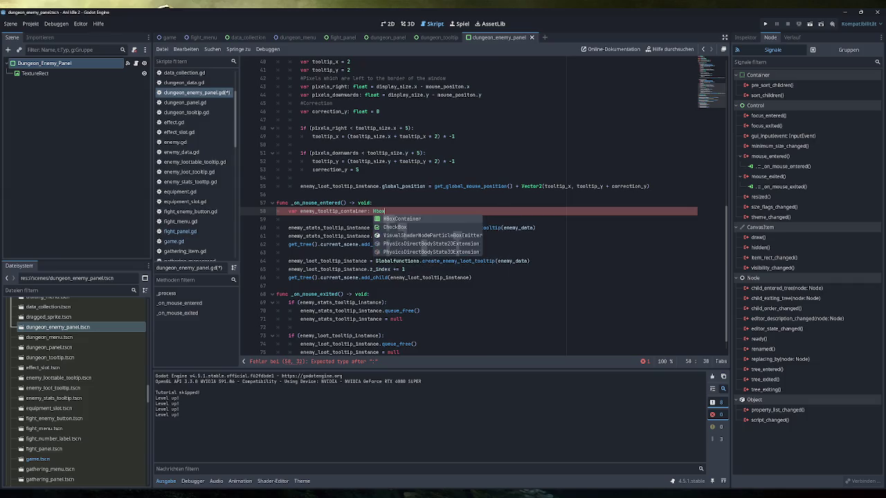
type("Container.1")
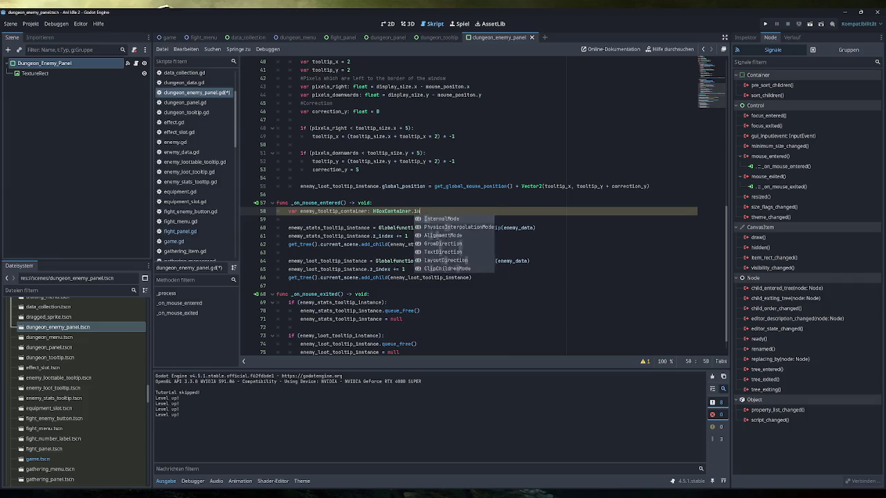
key("BackSpace")
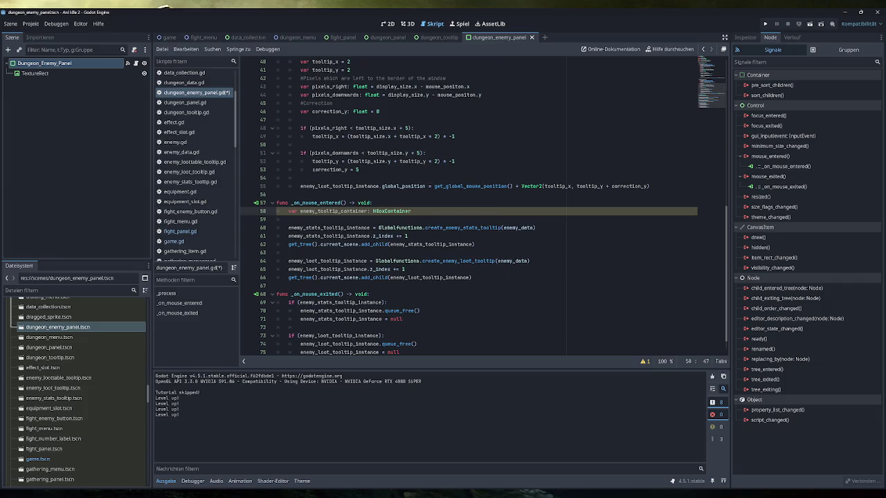
type(".")
key("BackSpace")
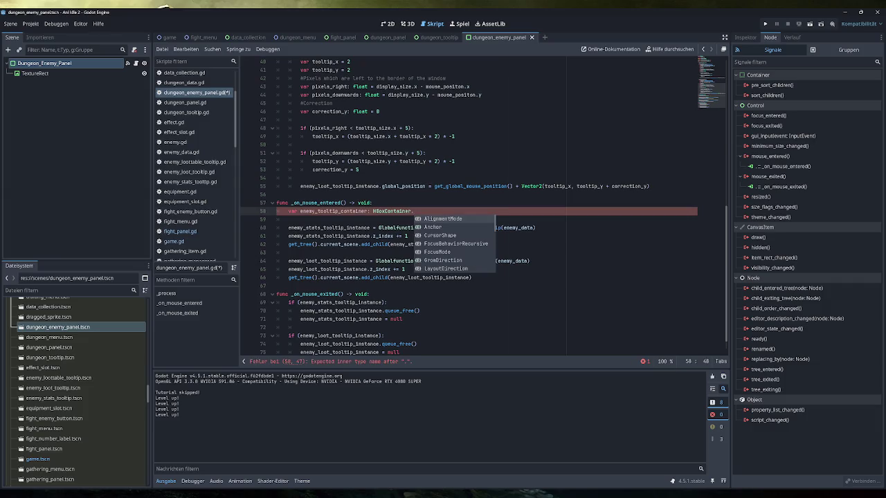
type("ner.")
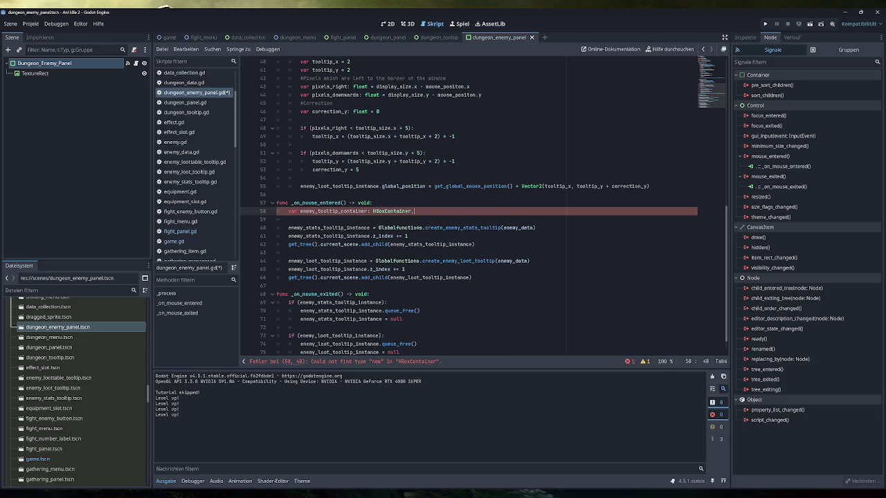
type("d")
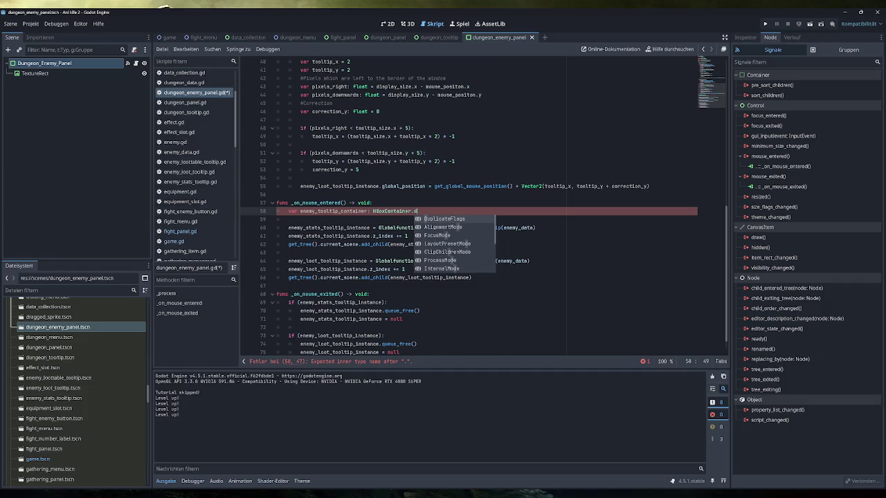
key("BackSpace")
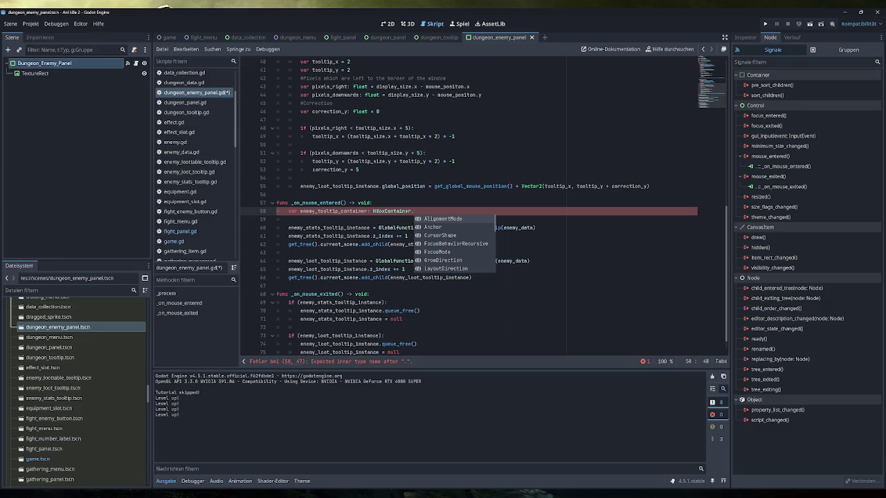
scroll(456, 246, "down", 5)
scroll(458, 258, "down", 5)
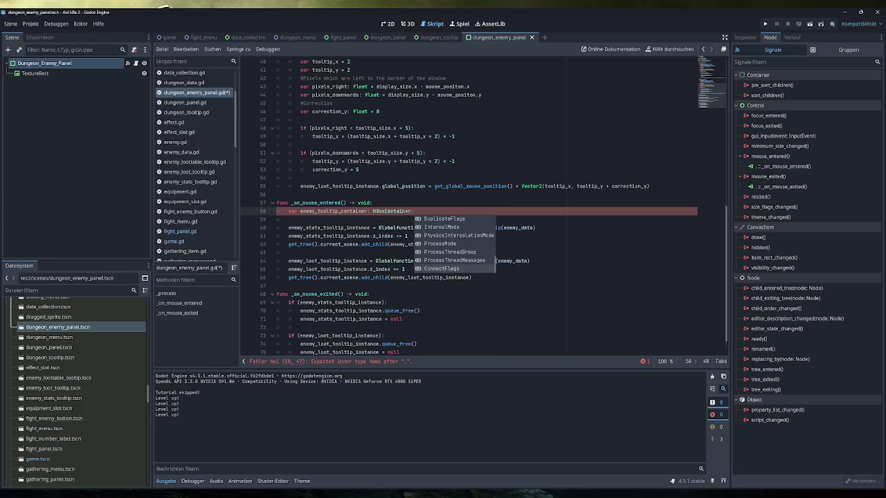
key("Escape")
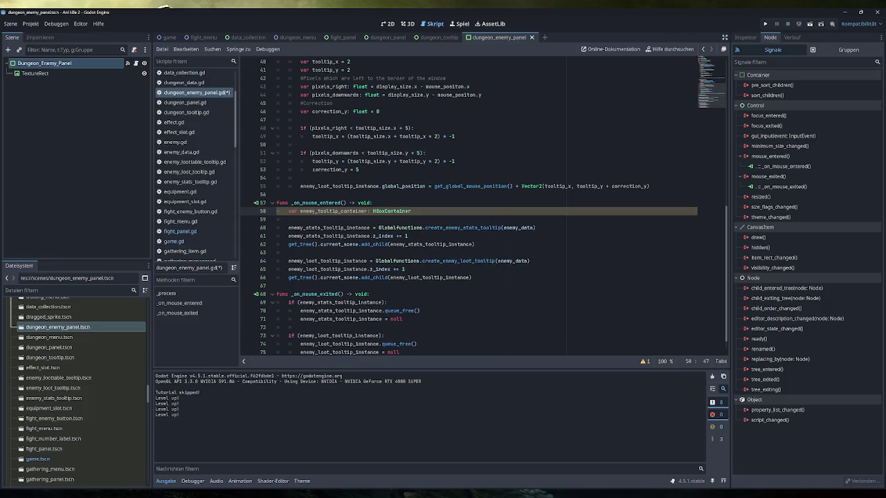
Finish the declaration as an HBoxContainer set to HBoxContainer.new() via autocomplete, then start a new line
key("BackSpace")
key("BackSpace")
key("BackSpace")
type("= Hbox")
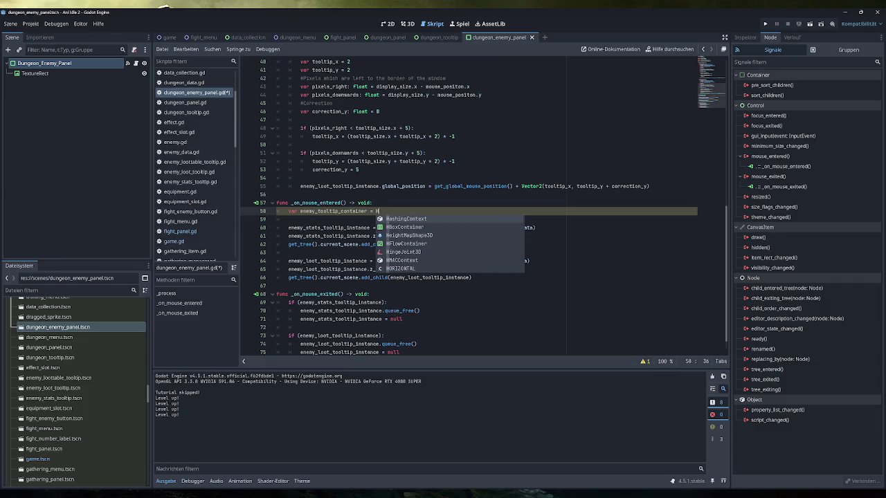
key("Return")
type(".")
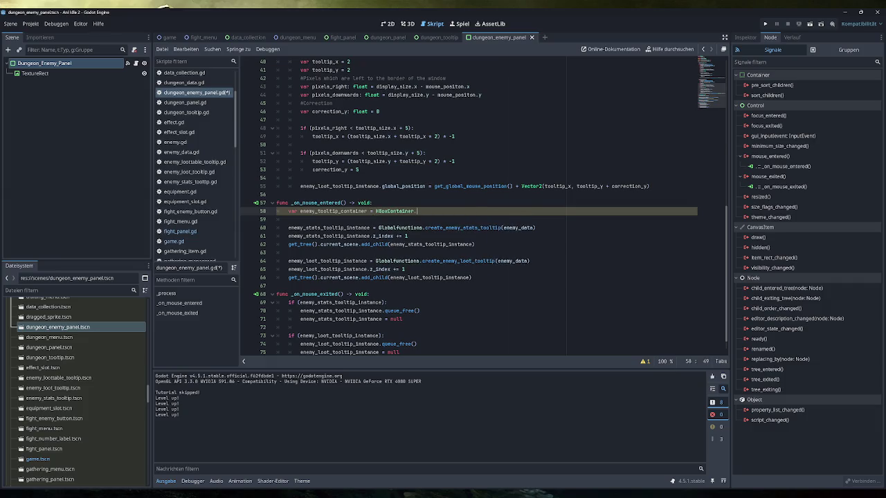
type("ins")
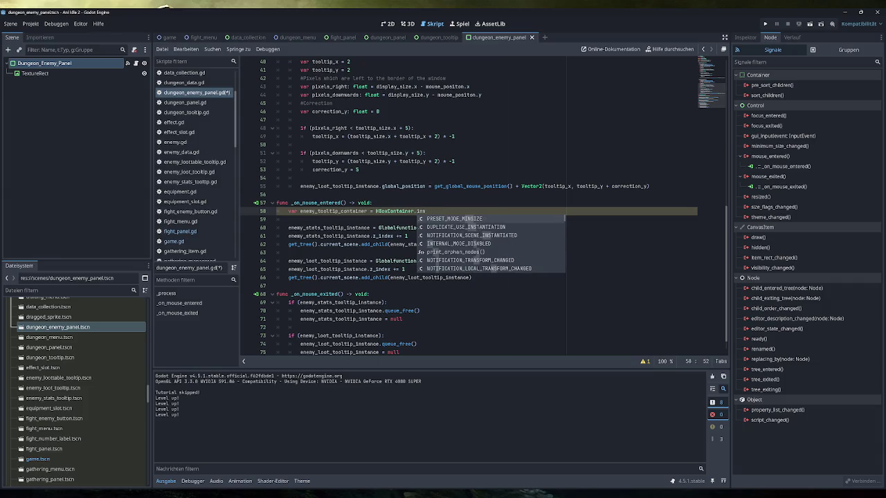
type("ta")
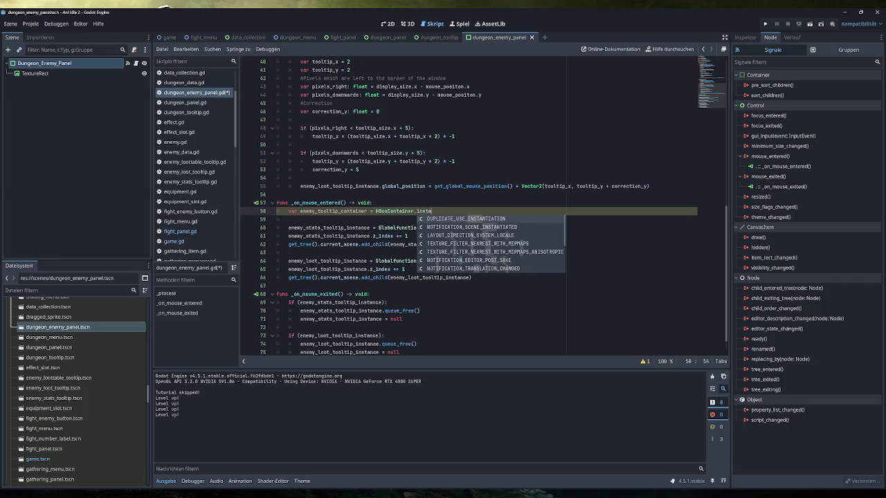
key("BackSpace")
key("BackSpace")
key("BackSpace")
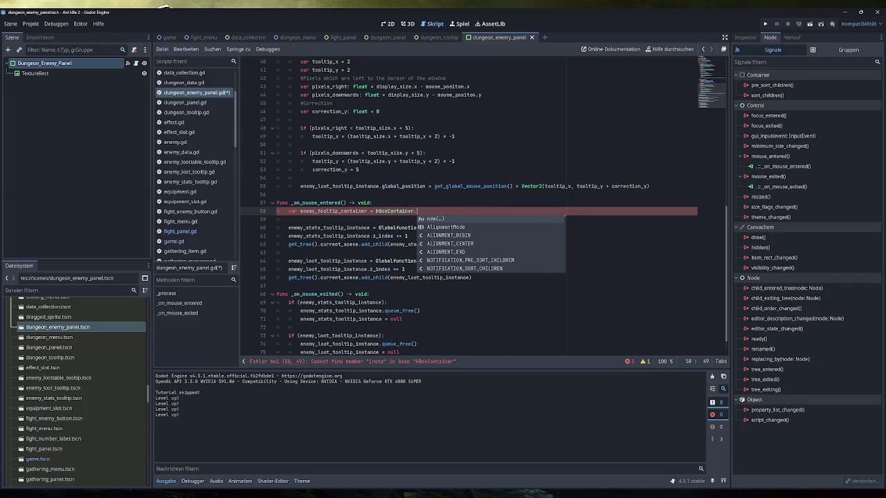
type("new")
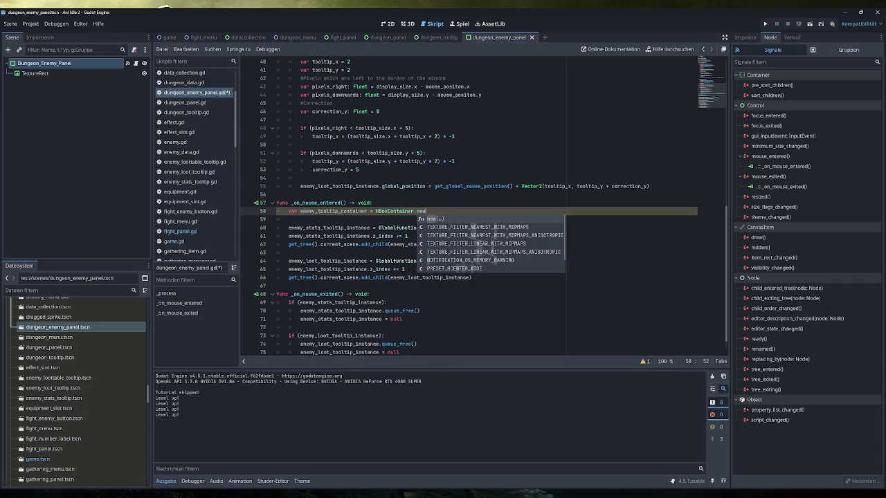
key("Return")
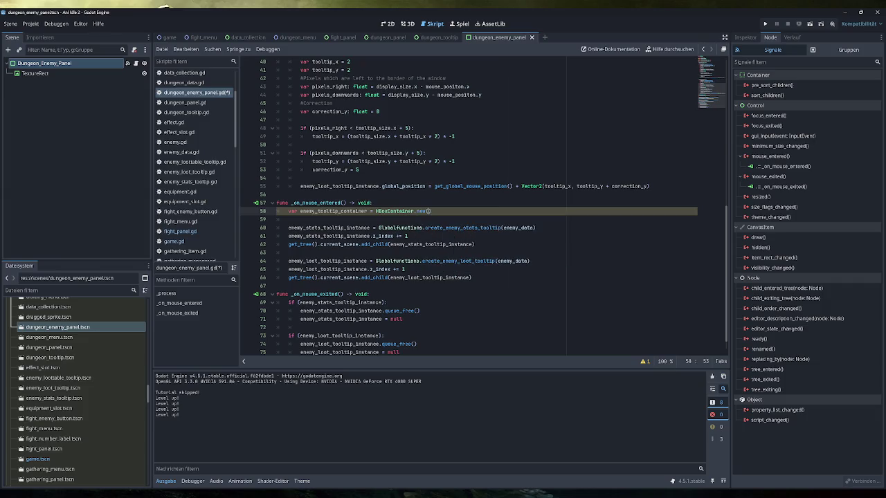
type(": HBox")
key("Return")
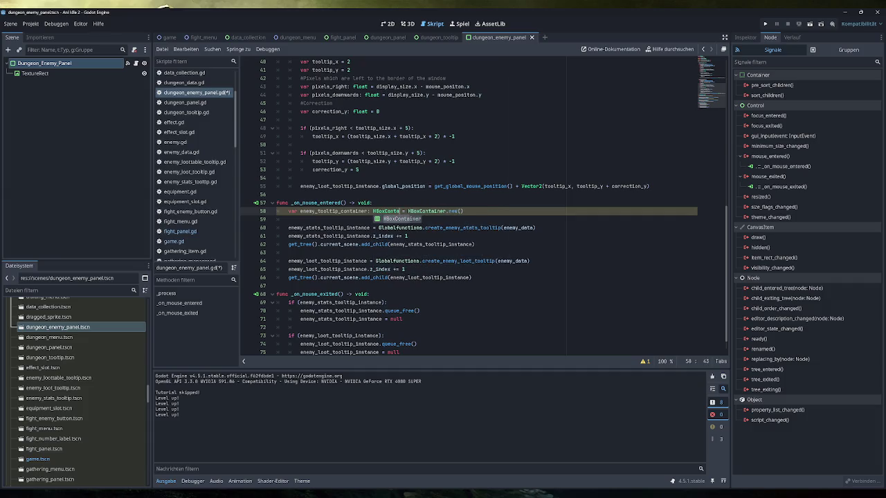
key("End")
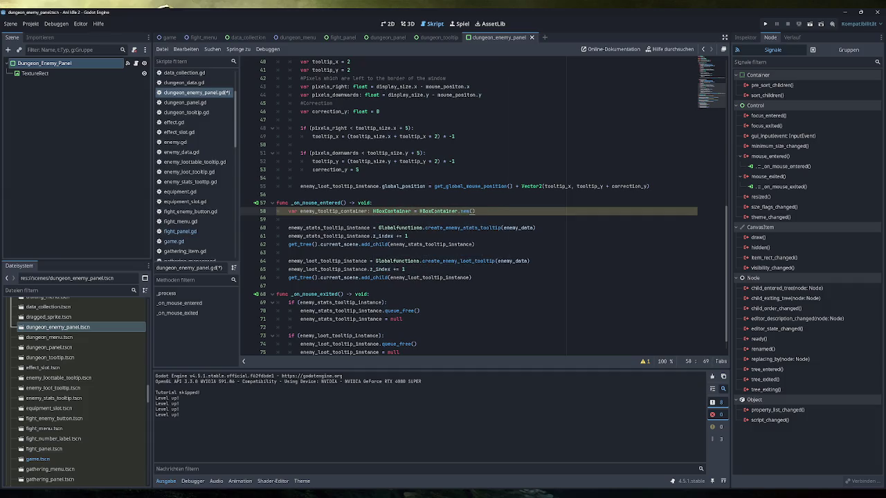
key("Return")
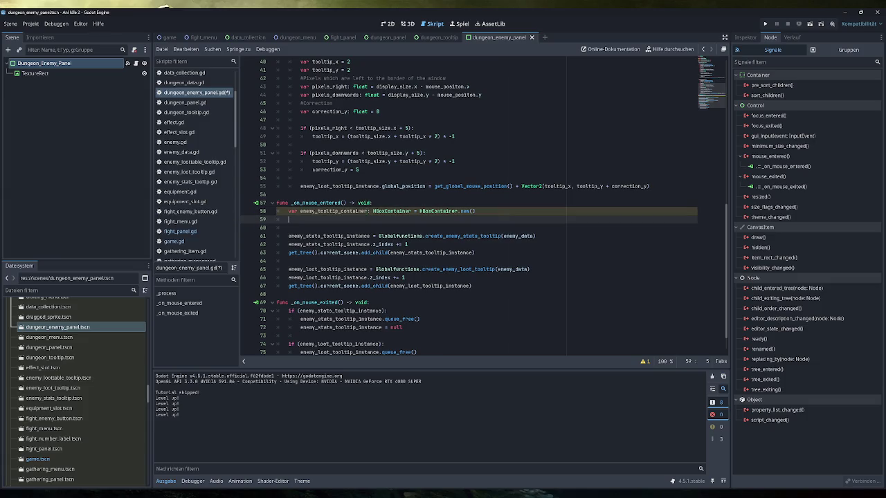
type("enemy_tooltip_container.insta")
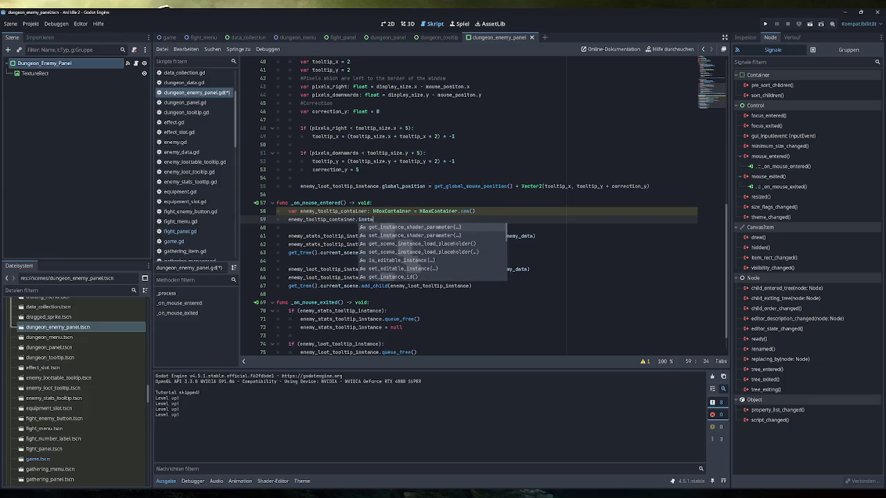
left_click(391, 211)
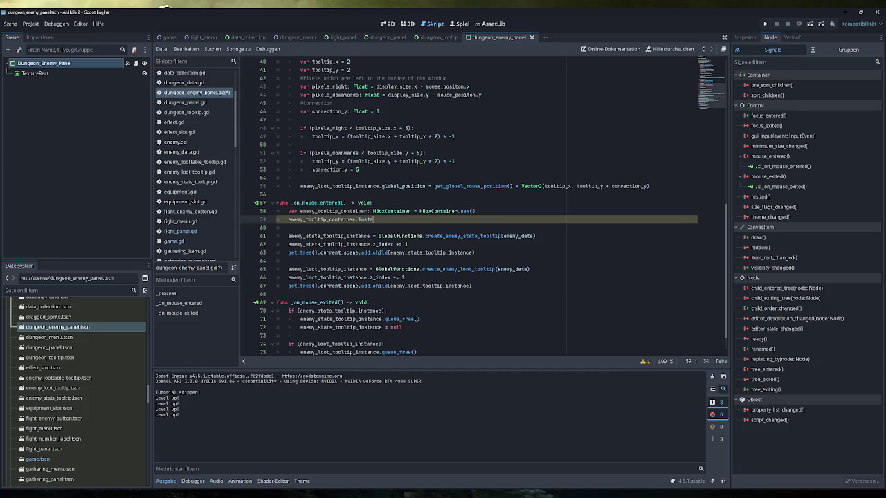
type("ns")
type("tans")
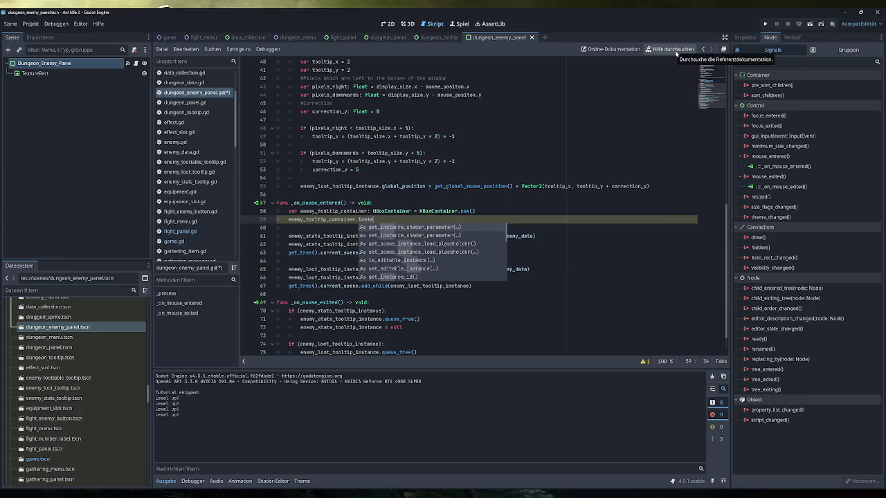
key("BackSpace")
key("BackSpace")
key("BackSpace")
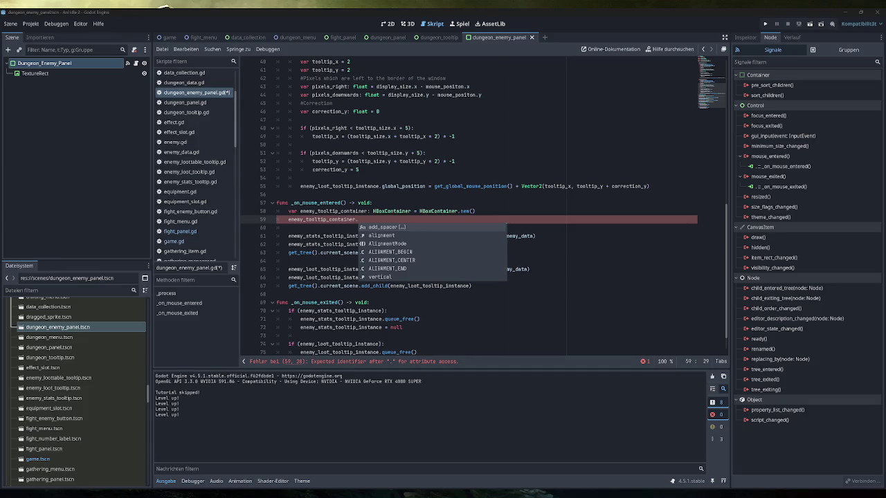
key("Escape")
key("Down")
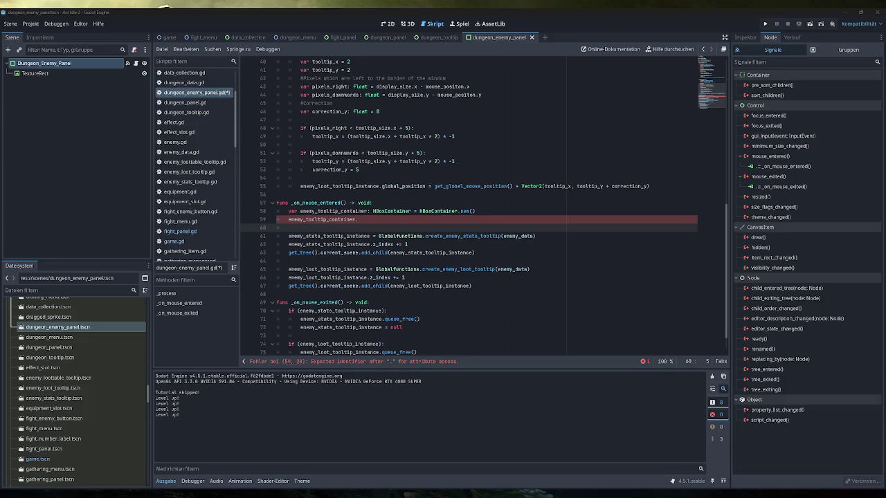
key("BackSpace")
key("BackSpace")
key("BackSpace")
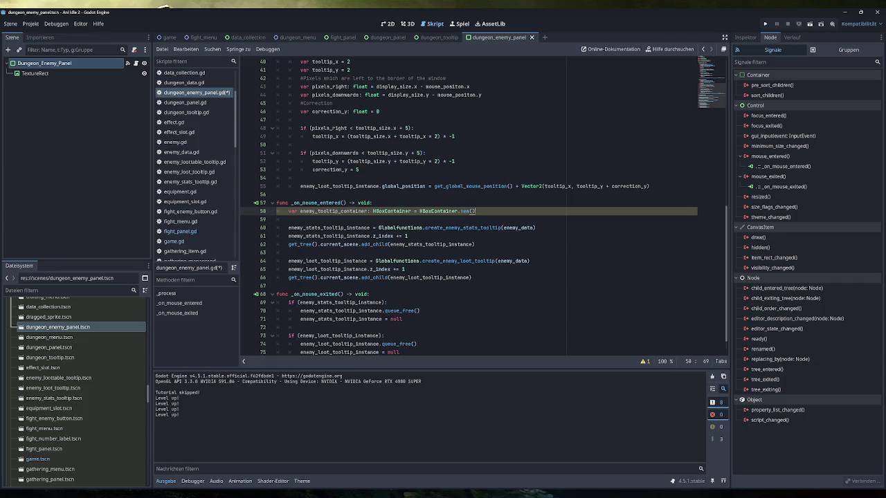
double_click(334, 211)
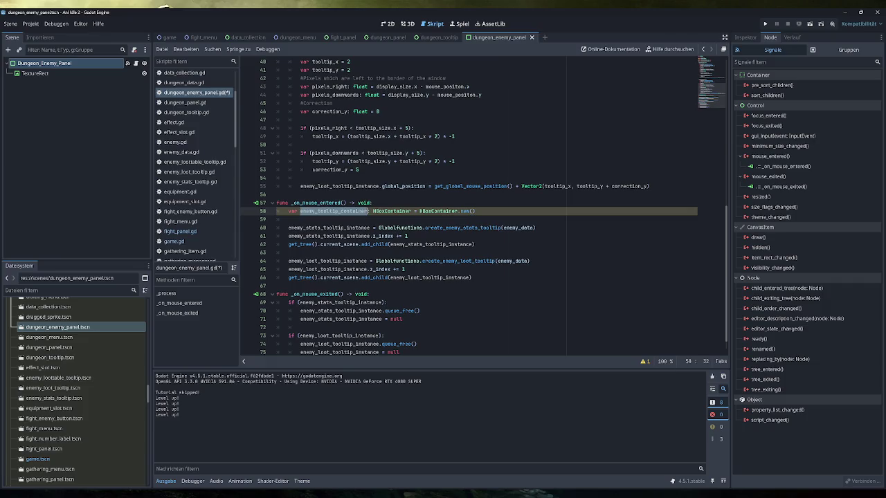
Add an add_child line after the loot tooltip code that adds enemy_tooltip_container to the current scene
left_click(418, 228)
left_click(404, 269)
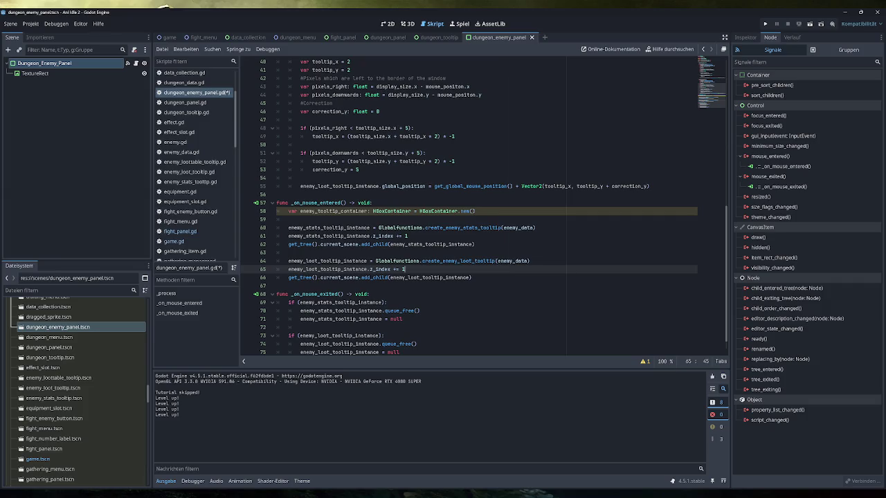
mouse_move(400, 244)
left_click(478, 277)
key("Return")
key("Return")
left_click_drag(473, 277, 288, 277)
key("ctrl+c")
left_click(287, 294)
key("ctrl+v")
double_click(333, 211)
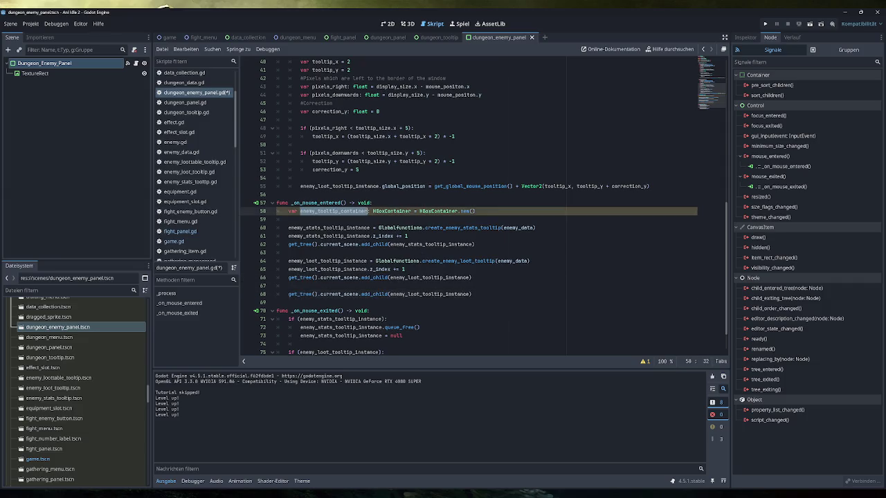
key("ctrl+c")
double_click(429, 294)
key("ctrl+v")
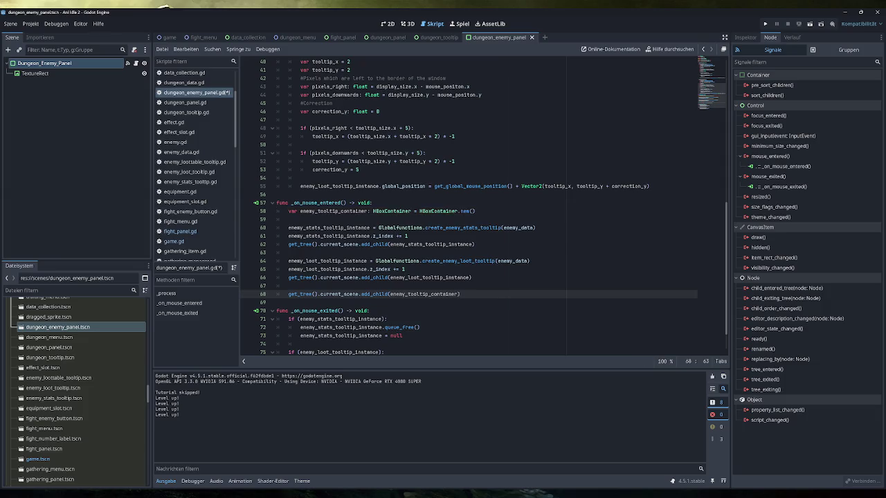
Replace get_tree().current_scene with enemy_tooltip_container in both tooltip add_child calls on lines 62 and 66
double_click(333, 211)
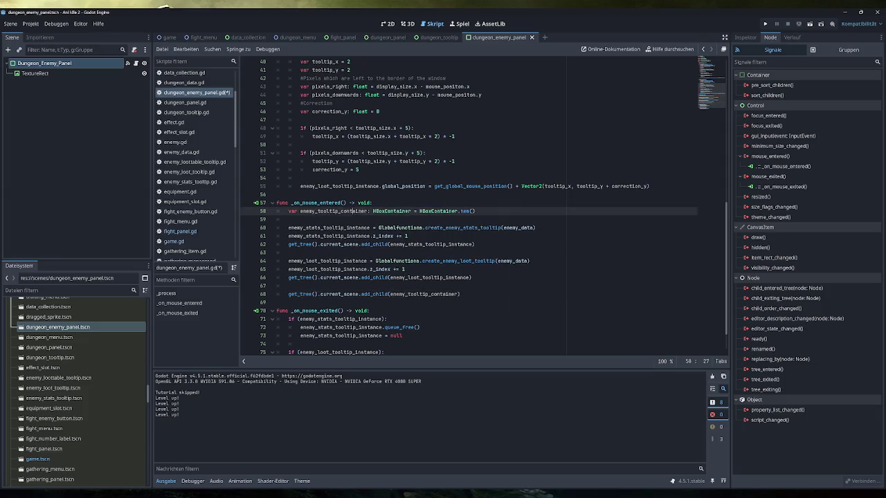
key("ctrl+c")
left_click_drag(288, 244, 357, 244)
key("ctrl+v")
left_click_drag(358, 278, 289, 278)
key("ctrl+v")
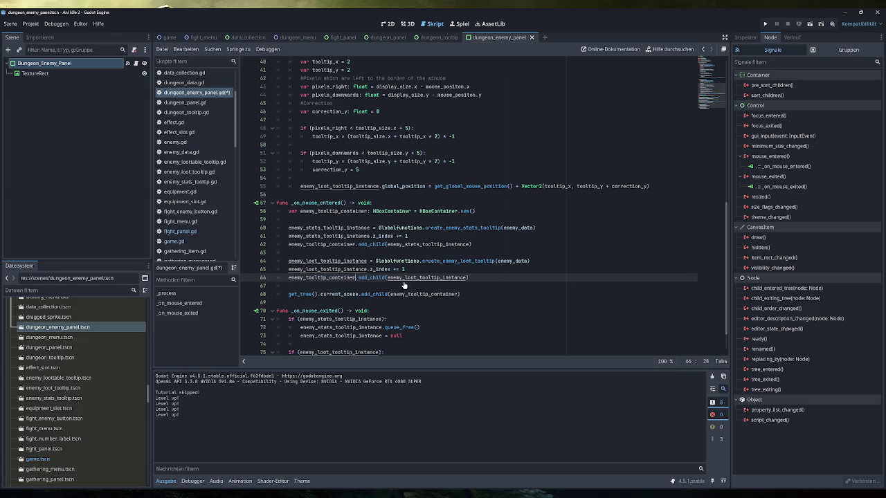
Delete both tooltip z_index lines and add enemy_tooltip_container.z_index += 1 at the function's end
left_click_drag(408, 236, 288, 236)
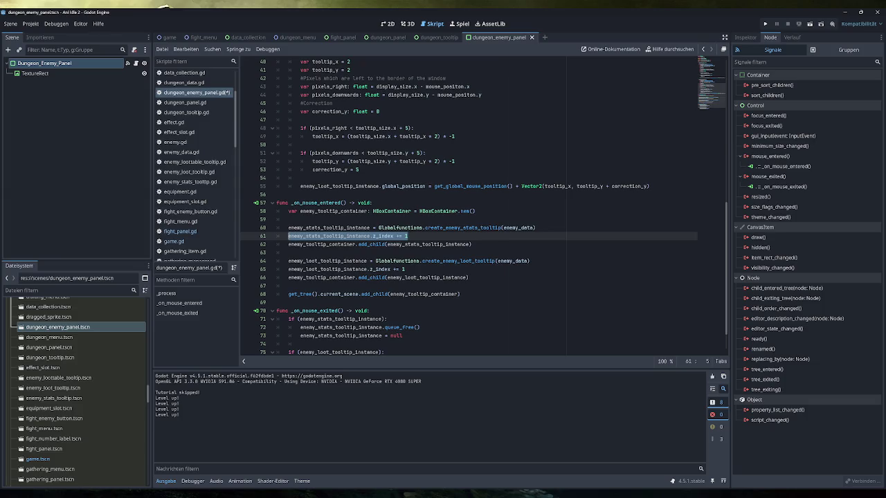
key("BackSpace")
key("BackSpace")
left_click_drag(405, 261, 288, 261)
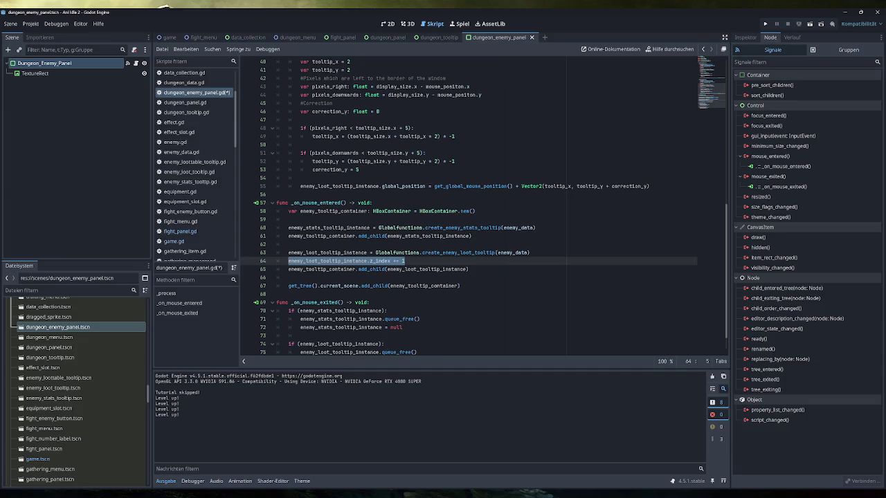
key("BackSpace")
key("BackSpace")
key("Down")
key("Down")
key("Down")
key("Return")
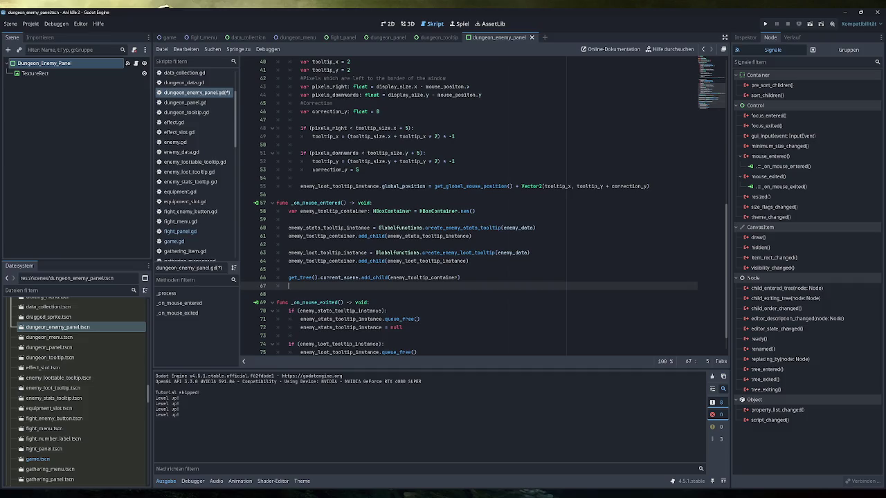
key("ctrl+v")
double_click(330, 286)
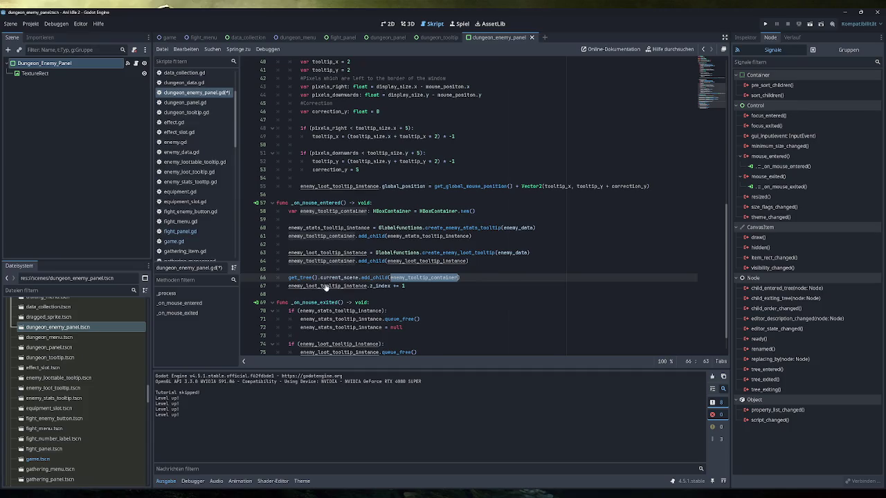
key("End")
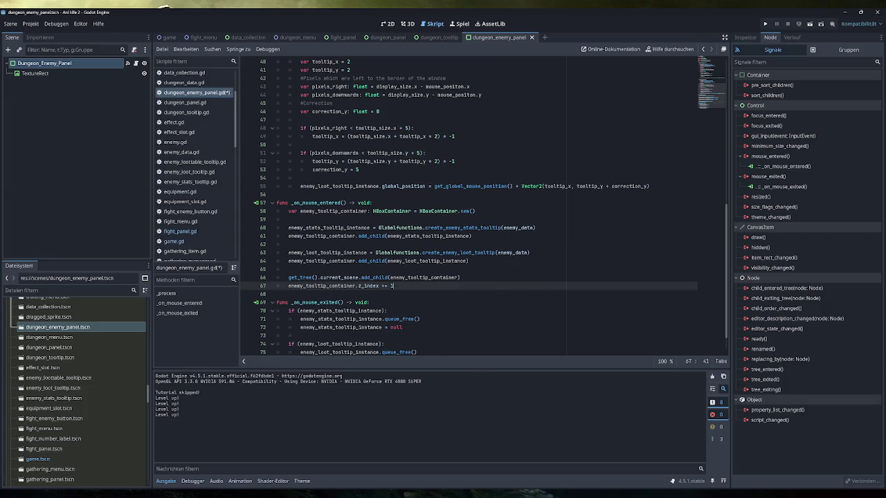
Save the script and test-run the game, viewing the enemy tooltips in the dungeon
mouse_move(370, 260)
left_click(383, 285)
key("ctrl+s")
left_click(764, 23)
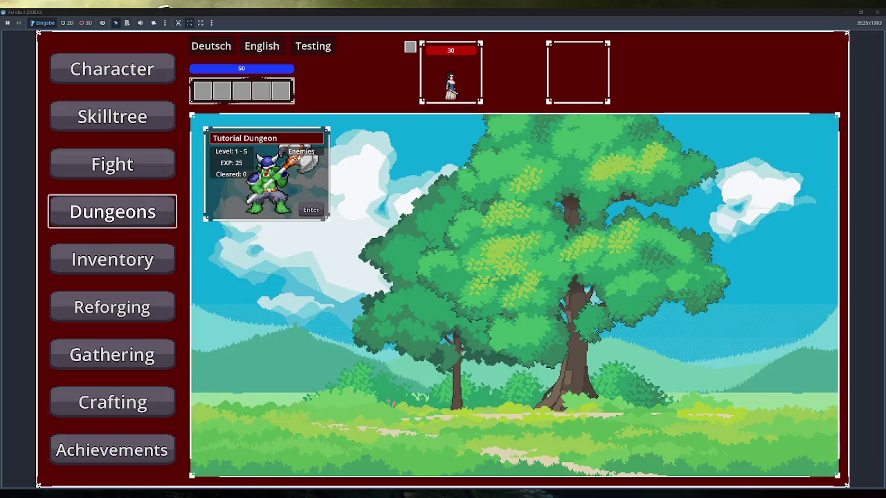
left_click(301, 151)
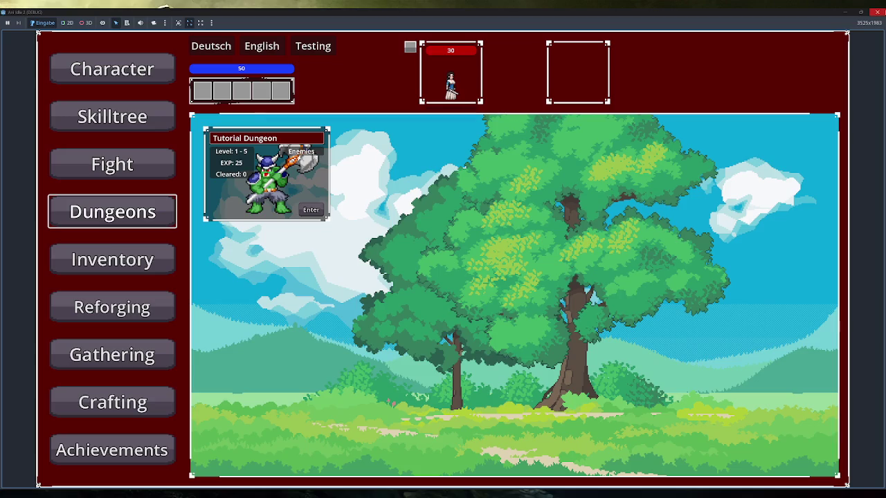
left_click(876, 12)
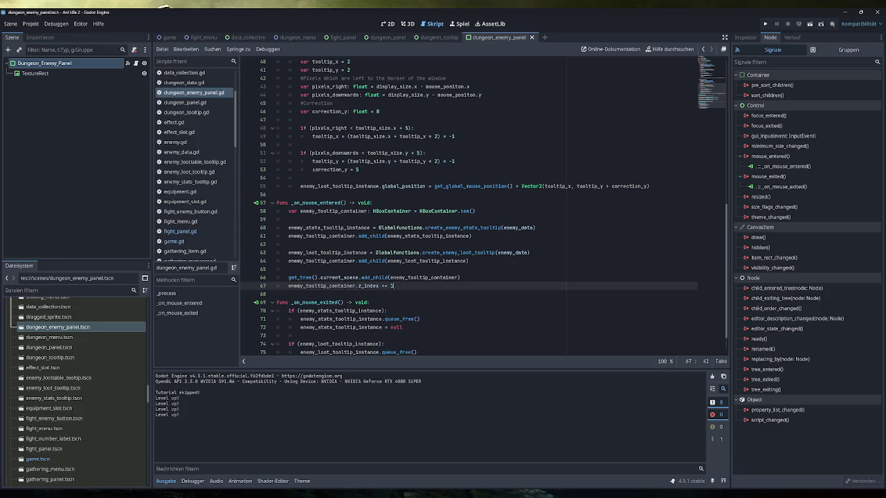
Set a breakpoint on line 70 and rerun the game, hovering an enemy until it halts there
left_click(247, 311)
left_click(767, 24)
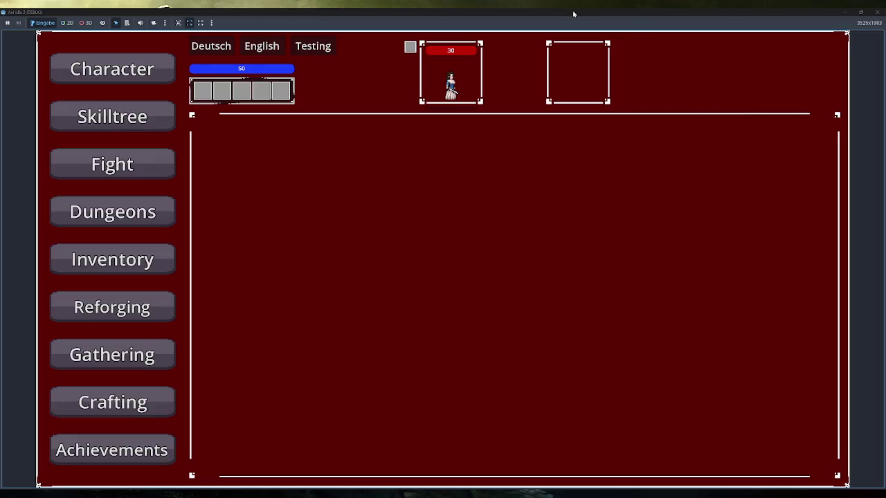
double_click(573, 14)
left_click(323, 232)
mouse_move(379, 219)
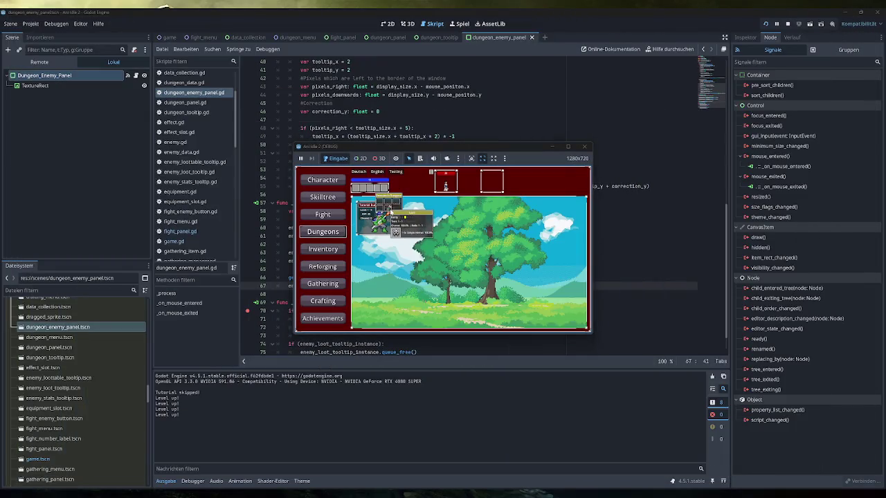
left_click(40, 62)
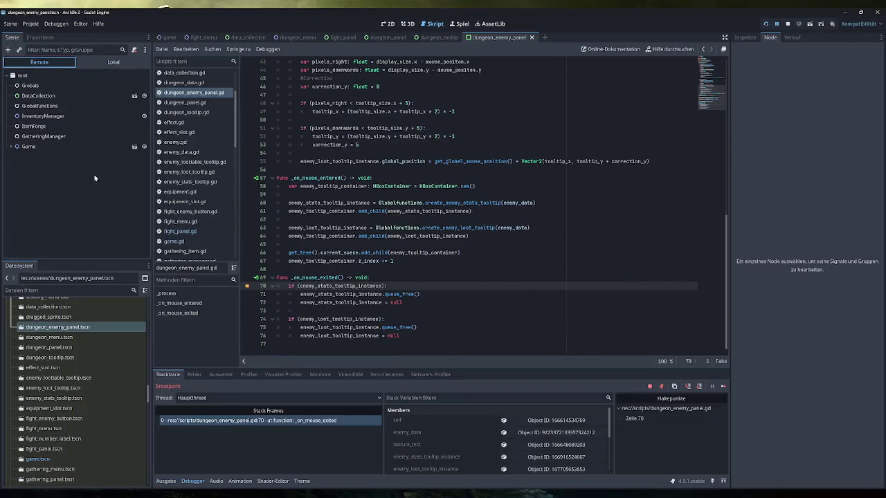
left_click(10, 146)
scroll(60, 228, "down", 5)
left_click(62, 251)
scroll(48, 207, "down", 1)
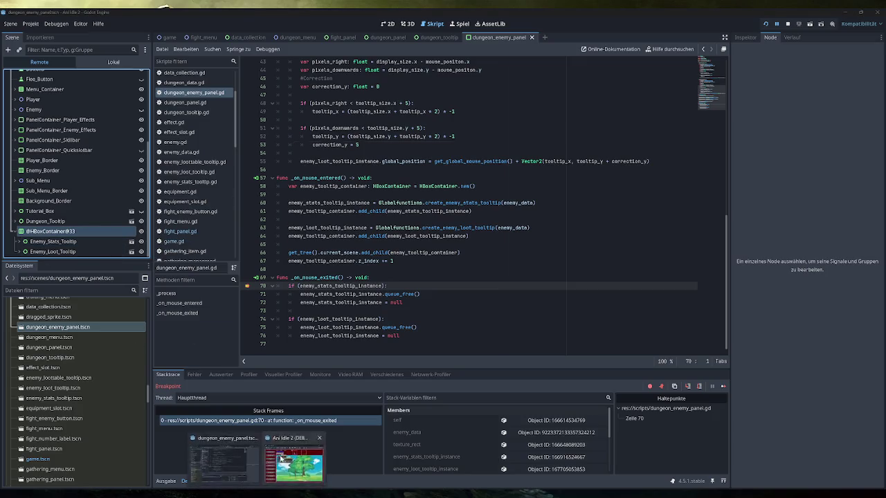
left_click(281, 458)
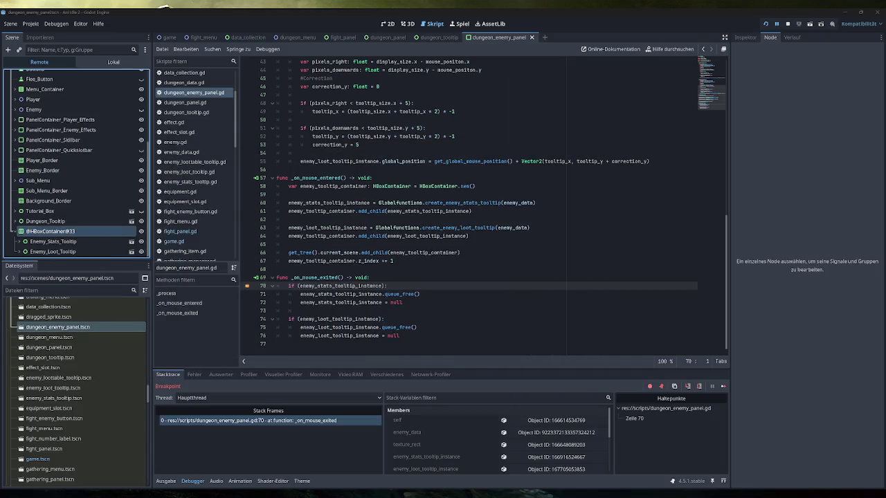
left_click(81, 241)
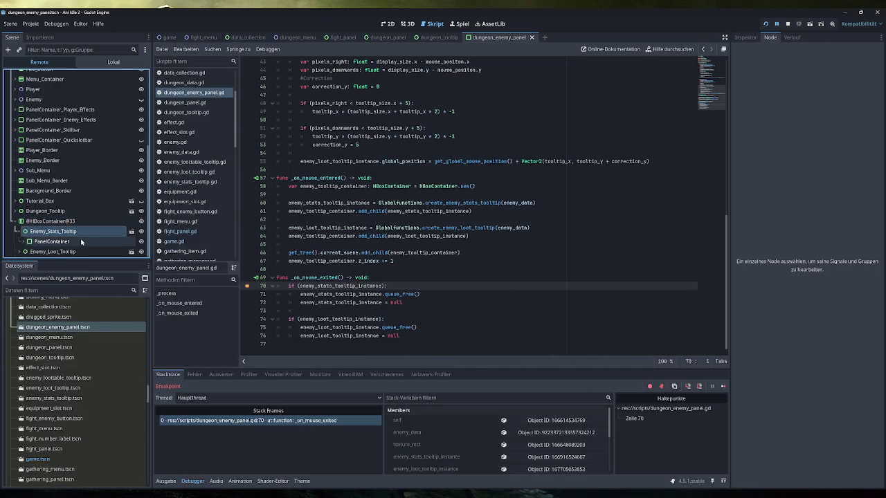
left_click(61, 251)
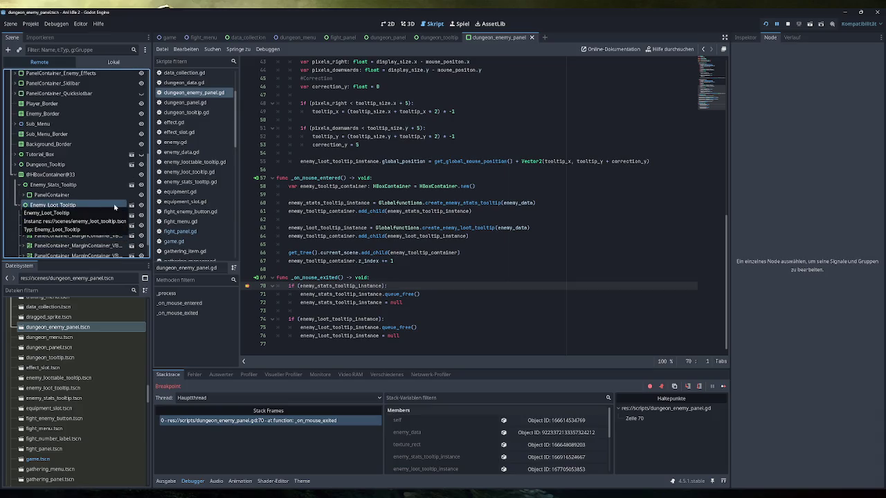
scroll(109, 208, "down", 1)
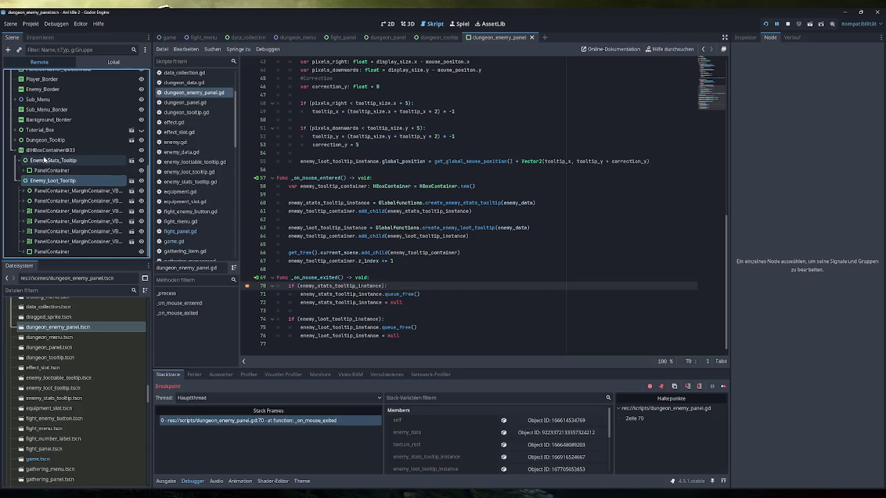
left_click(54, 151)
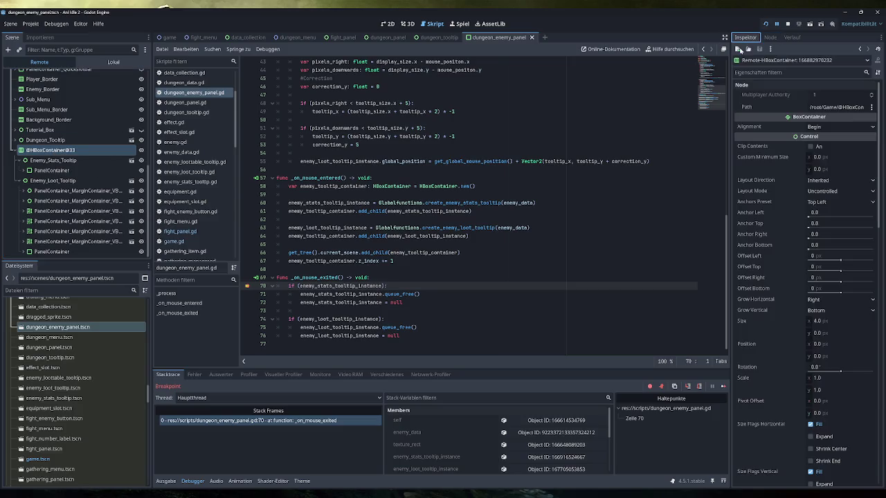
left_click(84, 151)
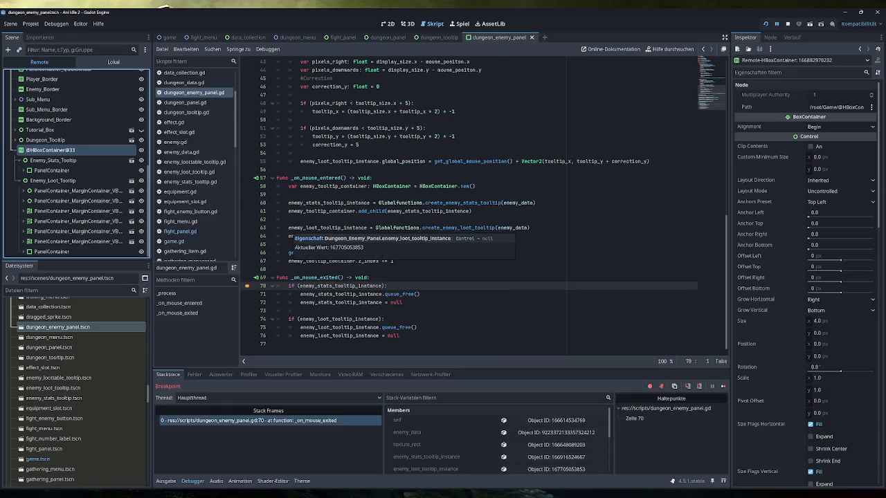
left_click(75, 162)
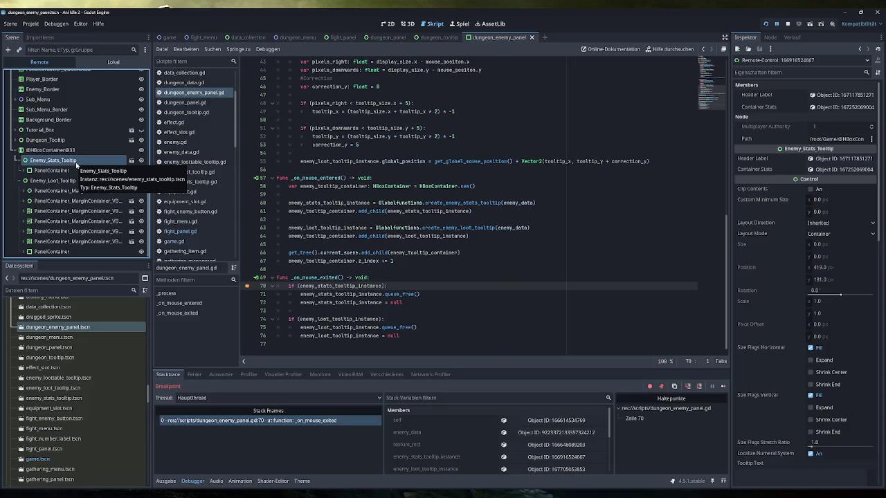
left_click(76, 172)
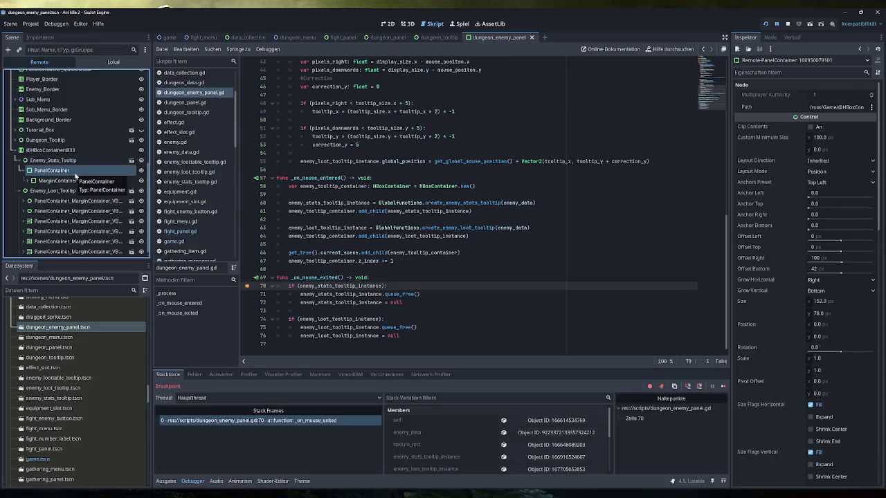
left_click(73, 160)
left_click(827, 199)
mouse_move(827, 199)
left_mouse_down()
mouse_move(862, 200)
mouse_move(880, 244)
left_mouse_up()
mouse_move(824, 199)
left_mouse_down()
mouse_move(845, 199)
mouse_move(825, 199)
left_mouse_up()
double_click(826, 199)
type("0")
key("Return")
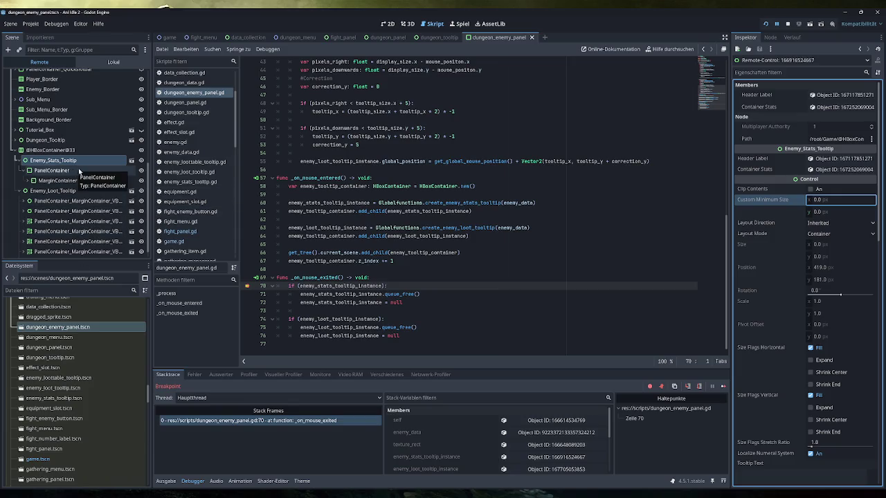
left_click(64, 150)
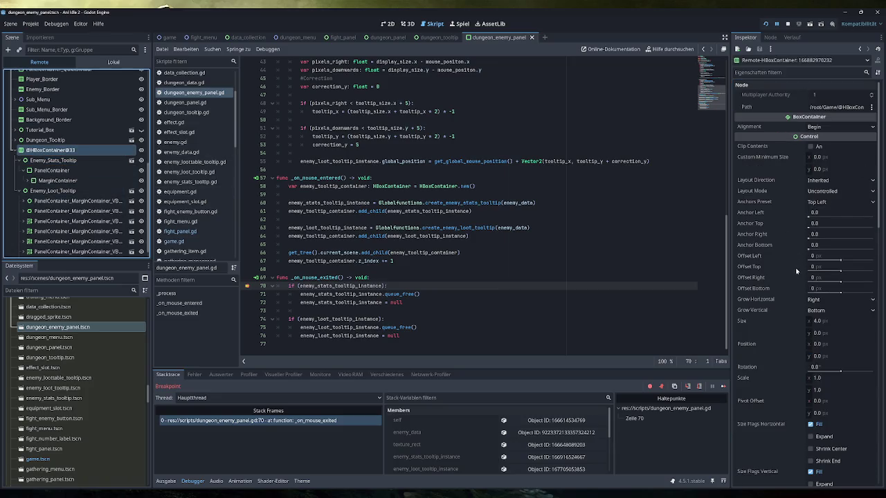
Enable and drag the Separation theme constant override, disable it again, then stop debugging with F8
scroll(795, 267, "down", 15)
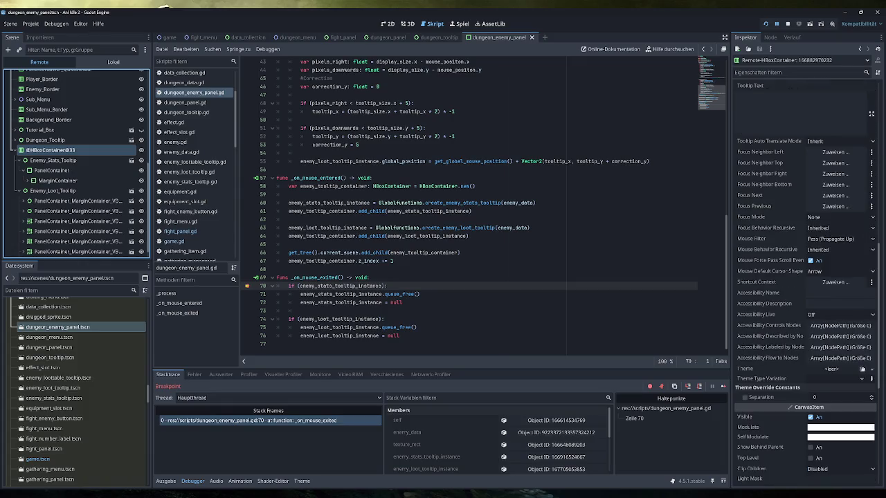
scroll(784, 349, "down", 2)
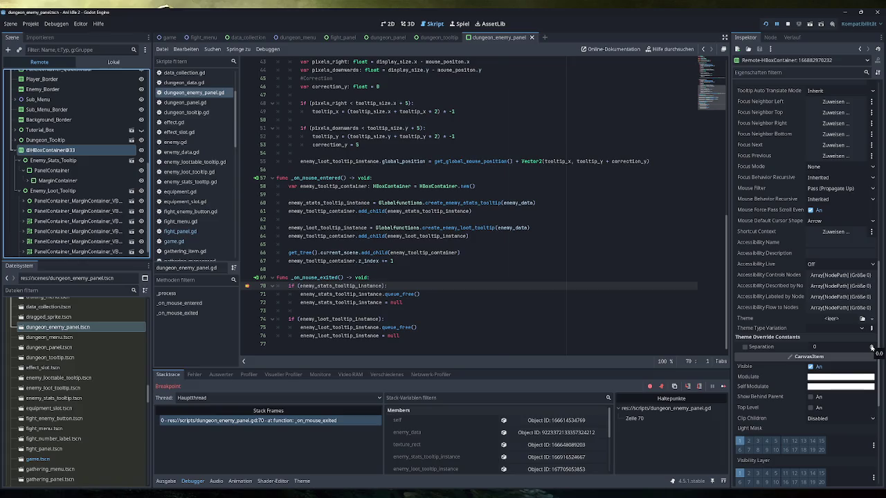
left_click(871, 346)
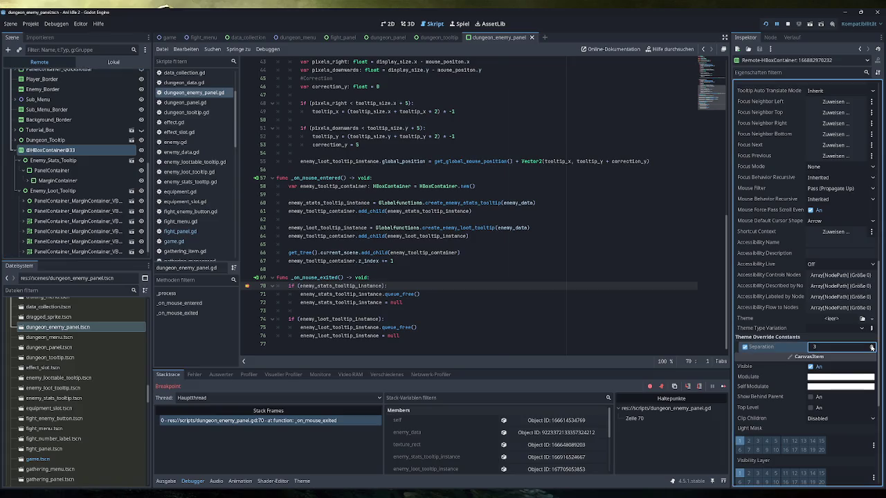
left_click_drag(871, 348, 871, 304)
left_click(744, 347)
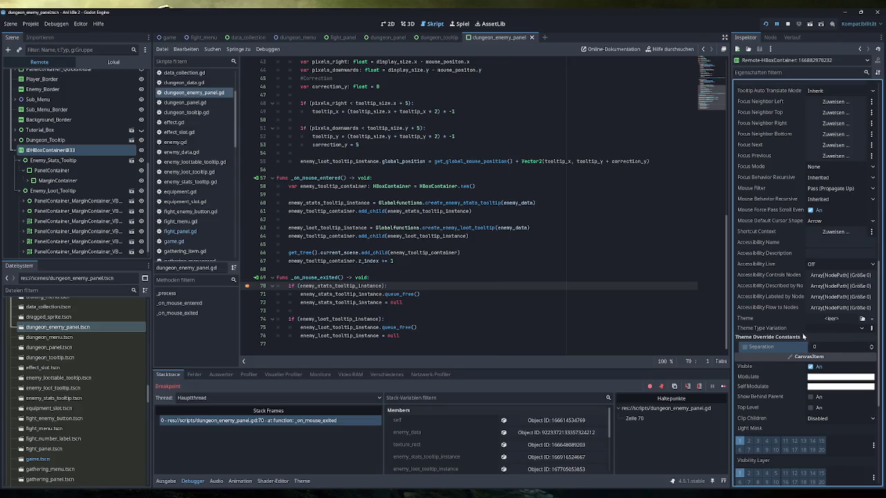
scroll(779, 336, "up", 10)
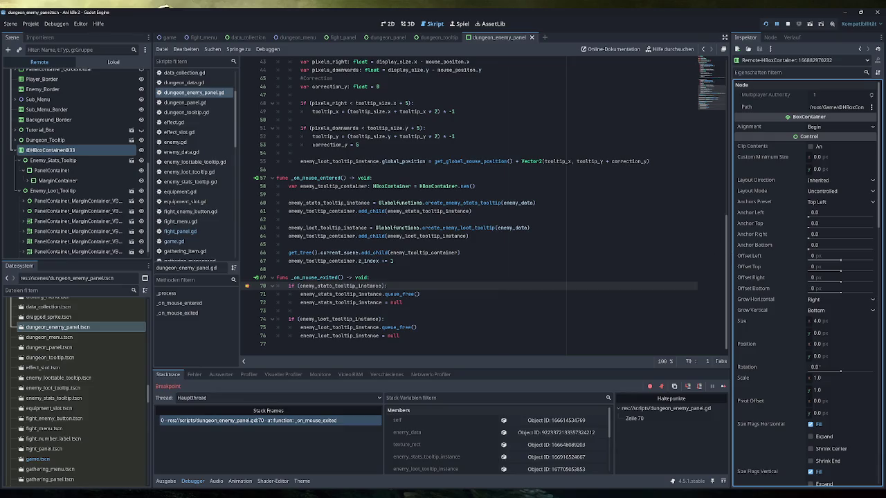
key("F8")
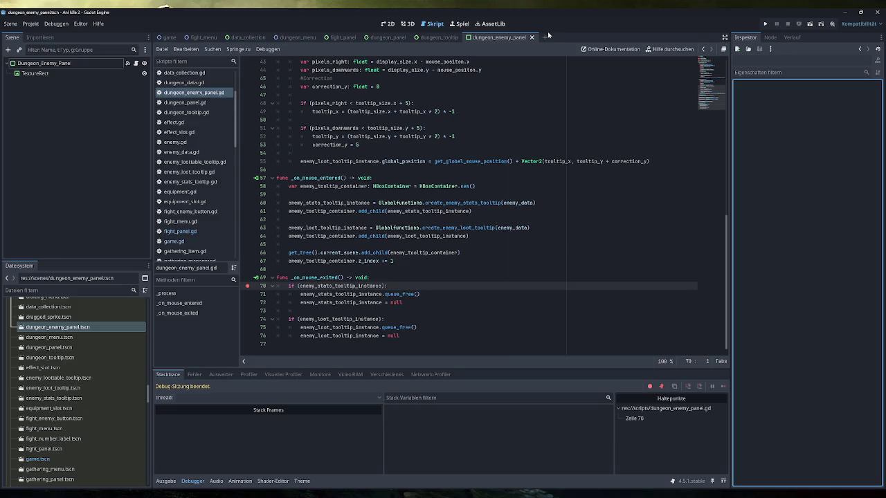
Create a new scene with a Control root, change its type to BoxContainer, and view it in 2D
left_click(546, 37)
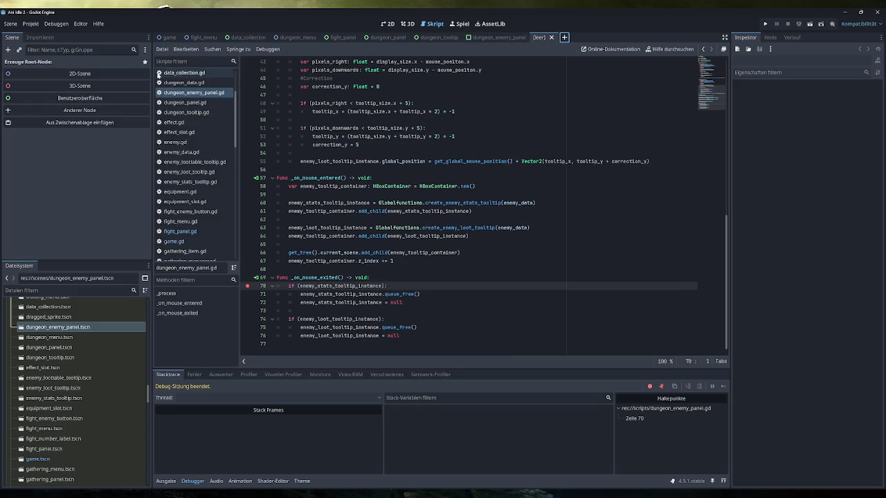
left_click(103, 104)
right_click(64, 63)
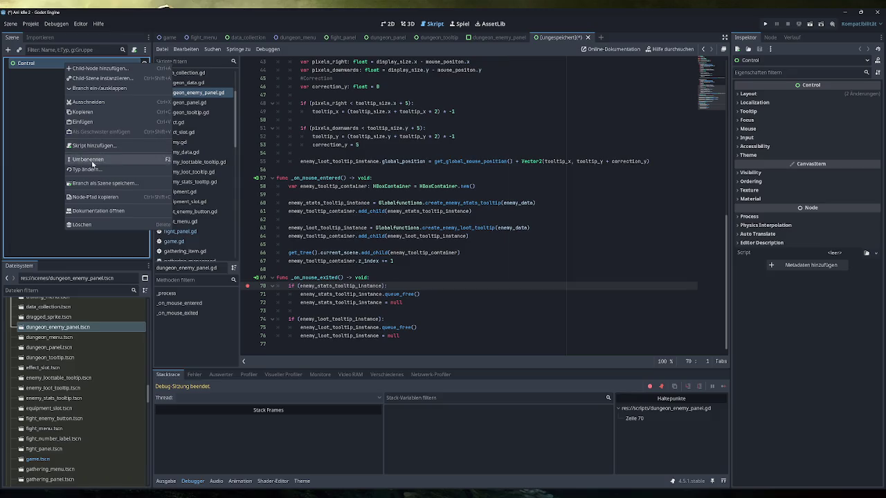
left_click(93, 163)
type("box")
key("Return")
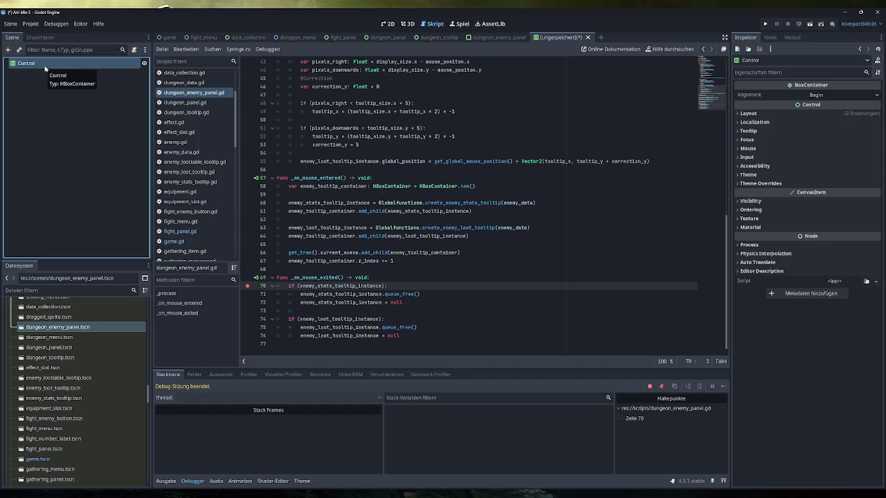
scroll(62, 370, "down", 3)
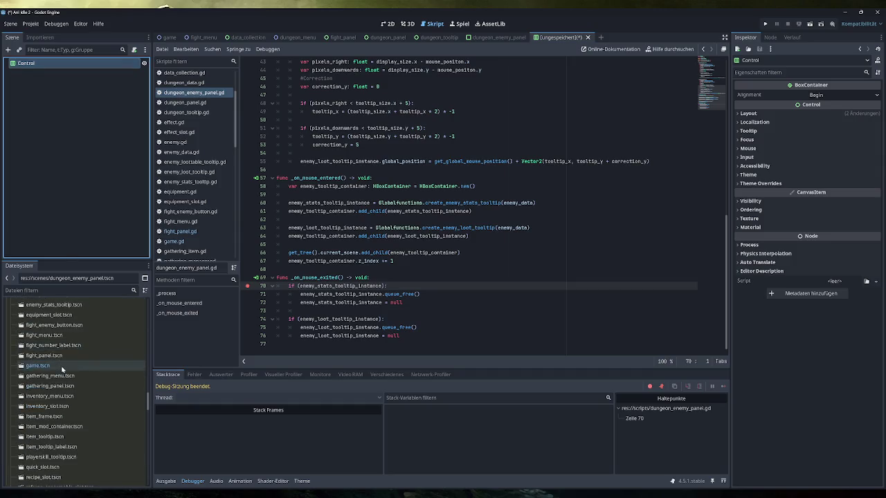
scroll(62, 370, "down", 2)
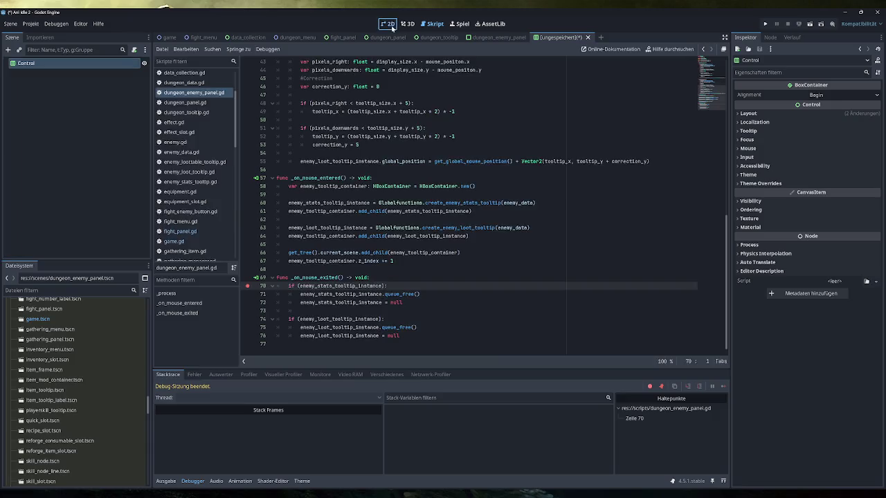
left_click(389, 23)
left_click(748, 113)
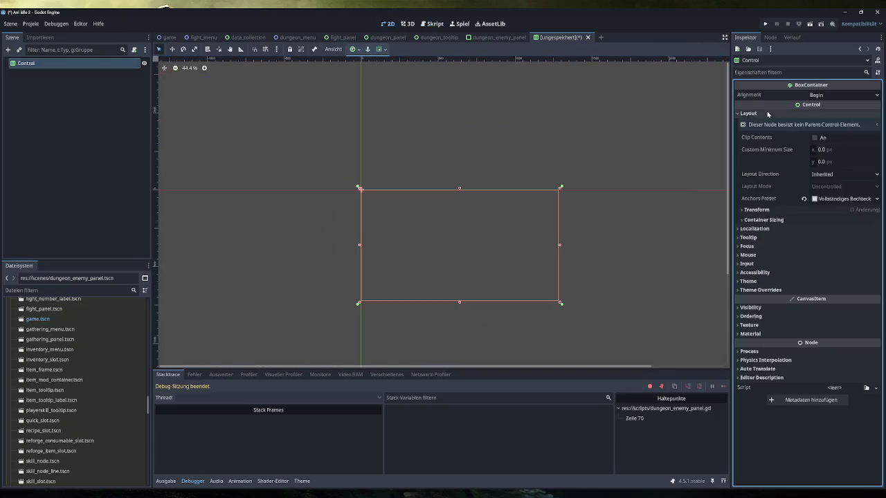
Set the BoxContainer root's anchors preset to Top Left
left_click(804, 199)
scroll(390, 219, "up", 6)
scroll(391, 289, "up", 2)
Filter files by 'enemy' and add enemy_stats_tooltip.tscn and enemy_loot_tooltip.tscn under the root
key("ctrl+f")
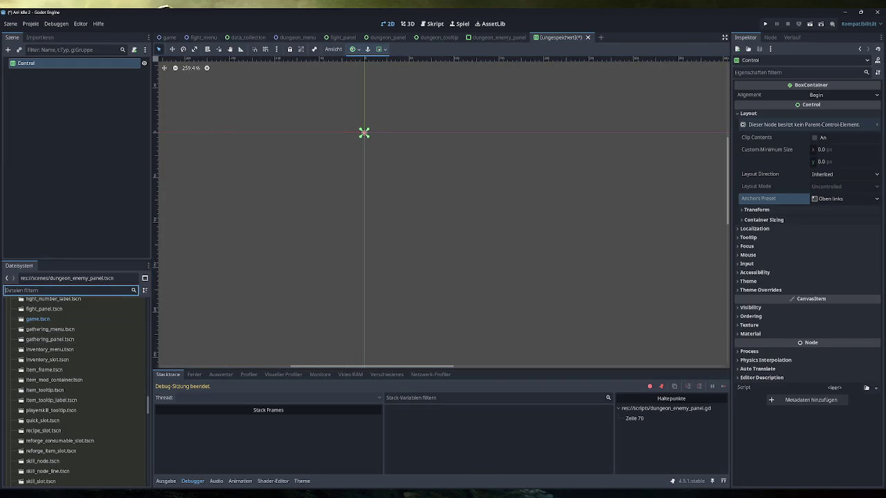
type("enemy")
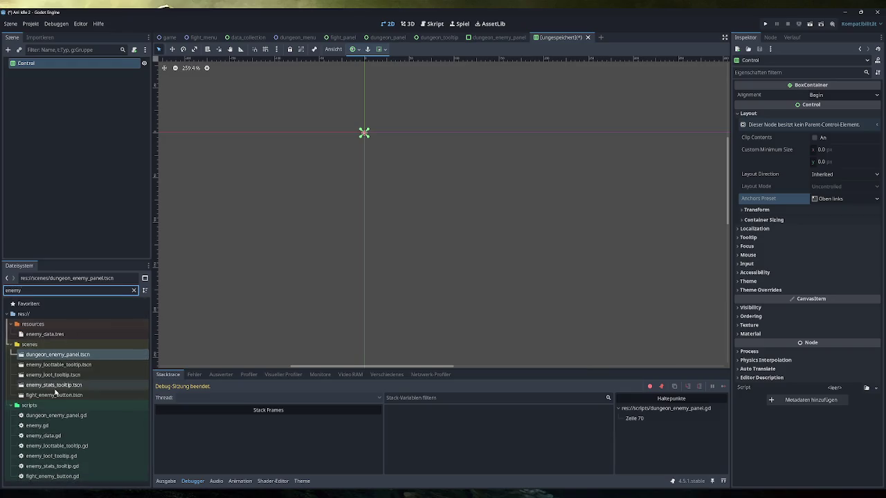
mouse_move(76, 386)
left_mouse_down()
mouse_move(68, 189)
mouse_move(31, 63)
left_mouse_up()
mouse_move(78, 371)
left_mouse_down()
mouse_move(72, 137)
mouse_move(61, 73)
mouse_move(32, 63)
left_mouse_up()
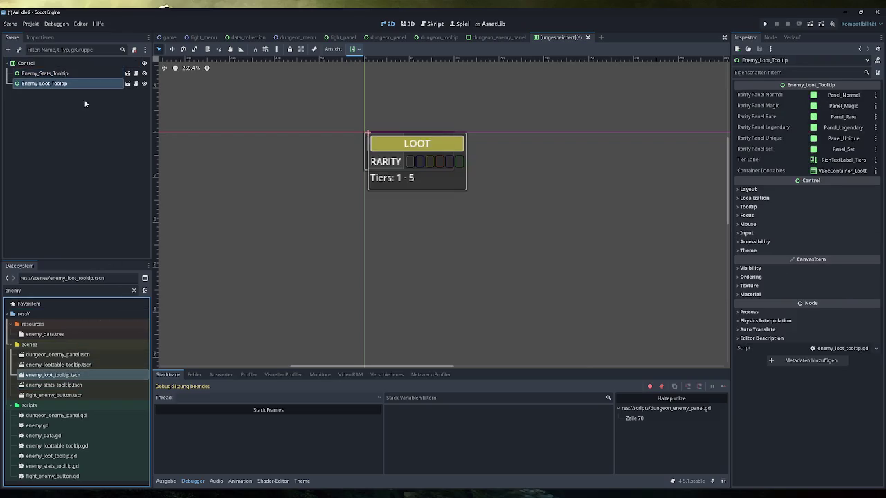
Try a 200 custom minimum width on Enemy_Stats_Tooltip, revert it to 0, then open enemy_loot_tooltip.tscn
left_click(69, 63)
scroll(433, 95, "up", 3)
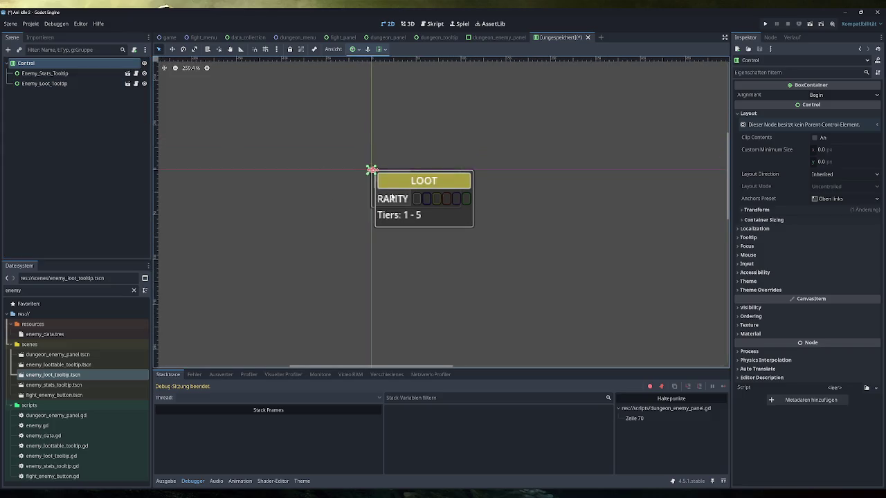
left_click(48, 72)
left_click(761, 124)
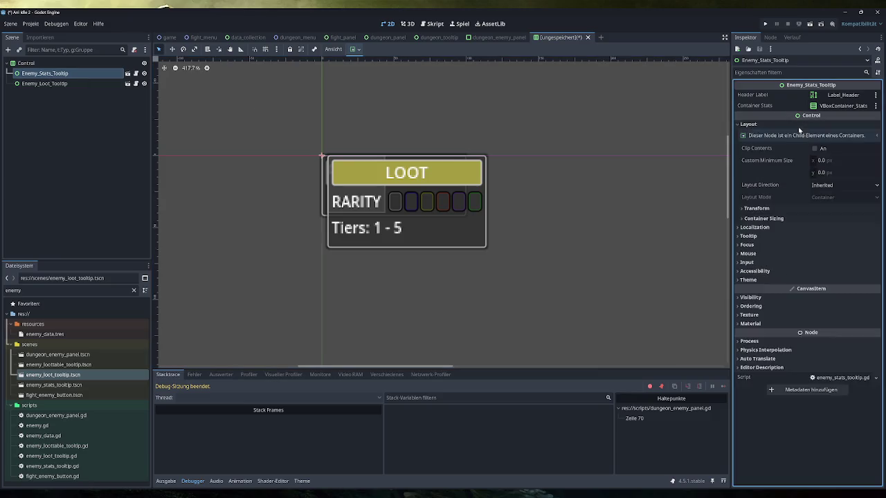
left_click(827, 160)
type("20")
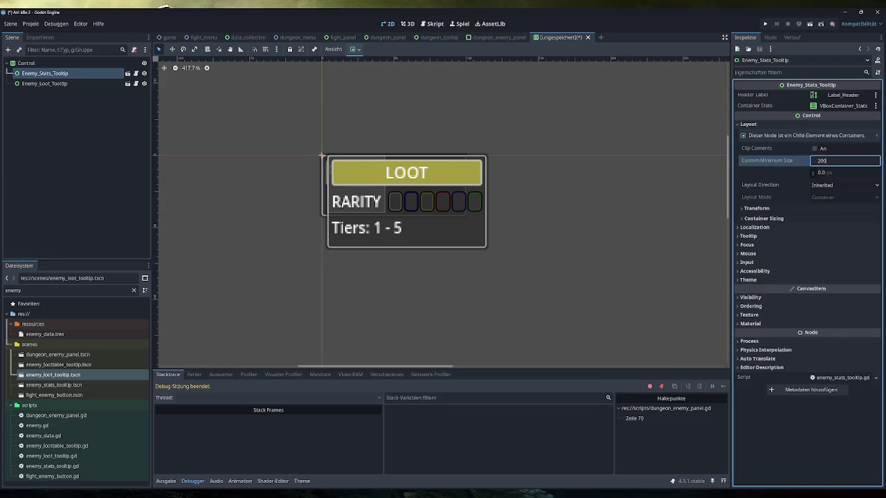
key("Return")
key("ctrl+z")
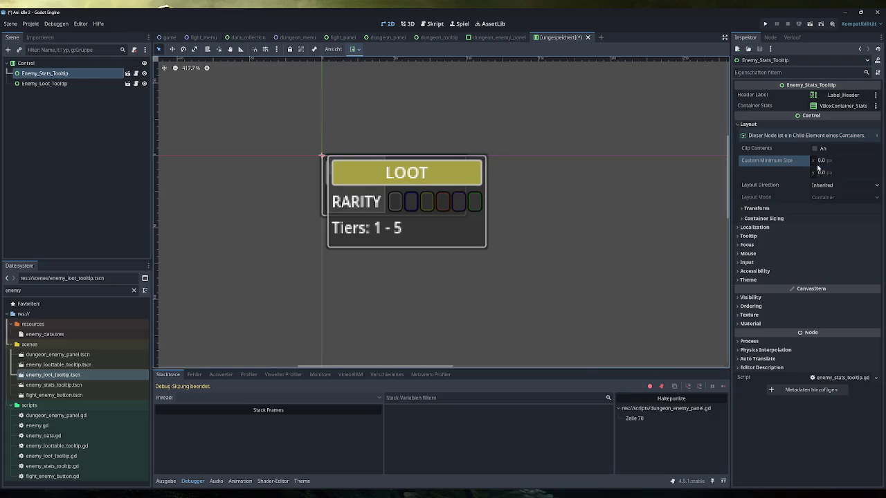
left_click_drag(817, 165, 883, 164)
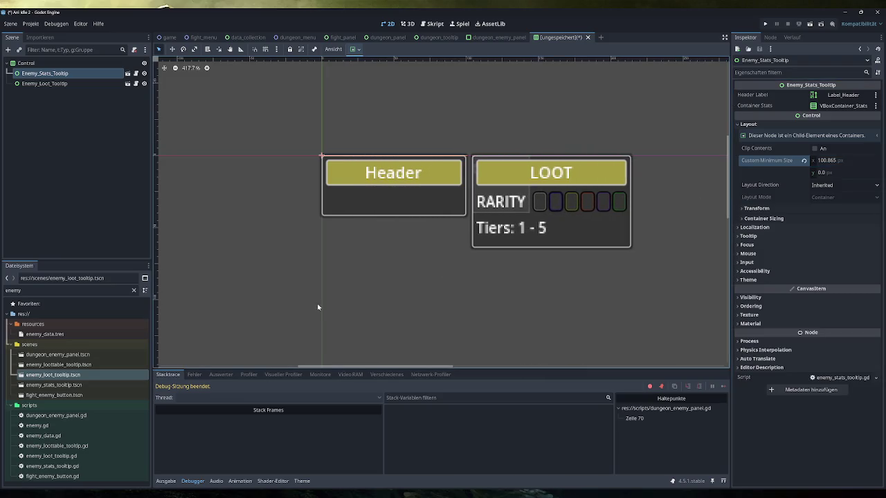
key("ctrl+z")
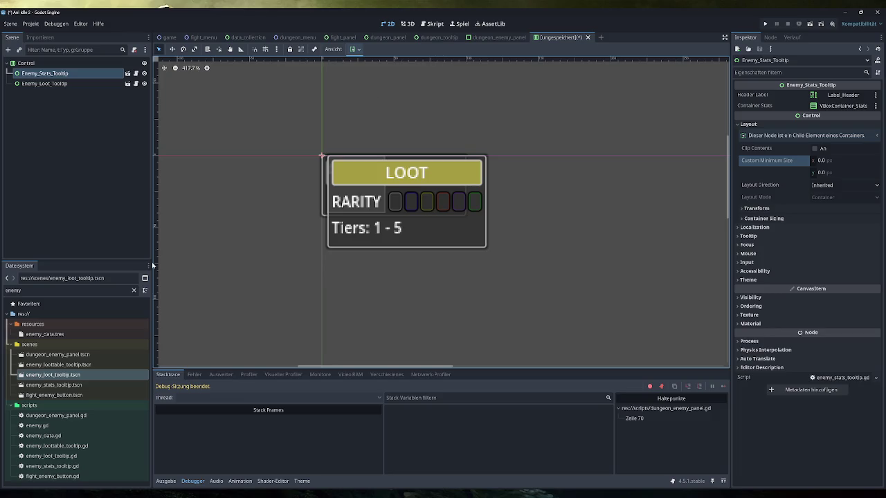
left_click(72, 375)
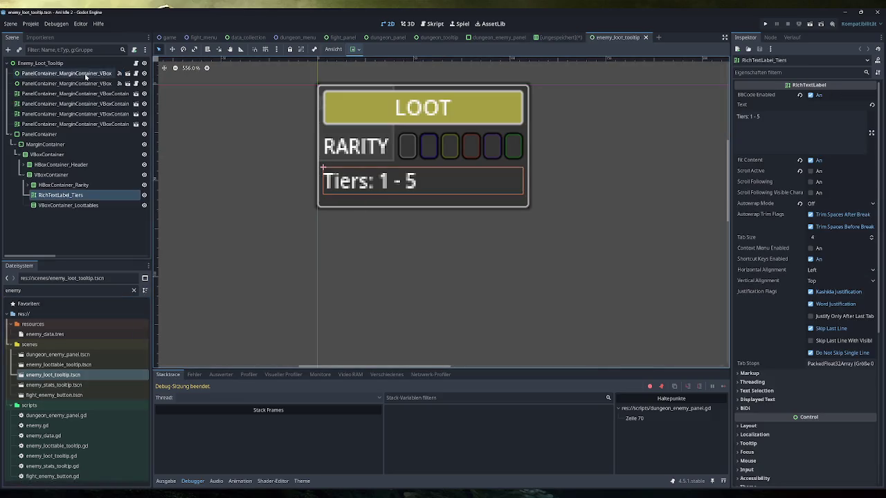
Inspect the loot tooltip's root and item-frame placeholder nodes, including their layout settings
left_click(52, 63)
left_click(67, 73)
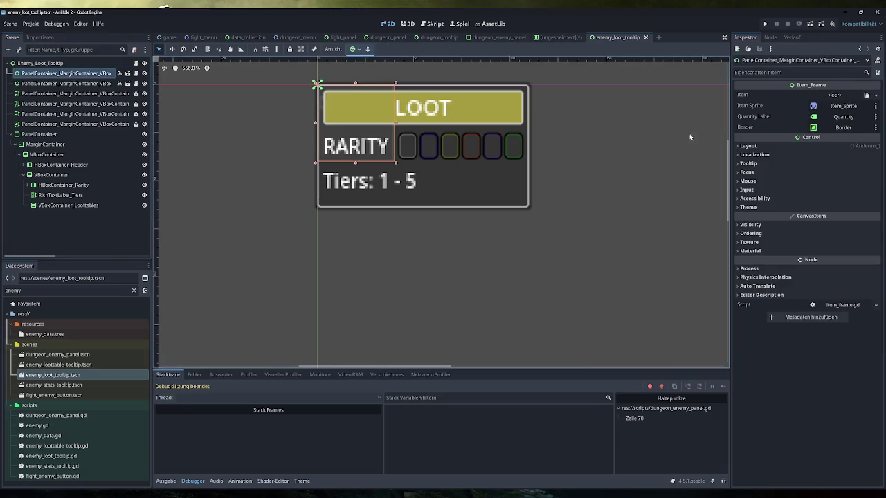
left_click(781, 145)
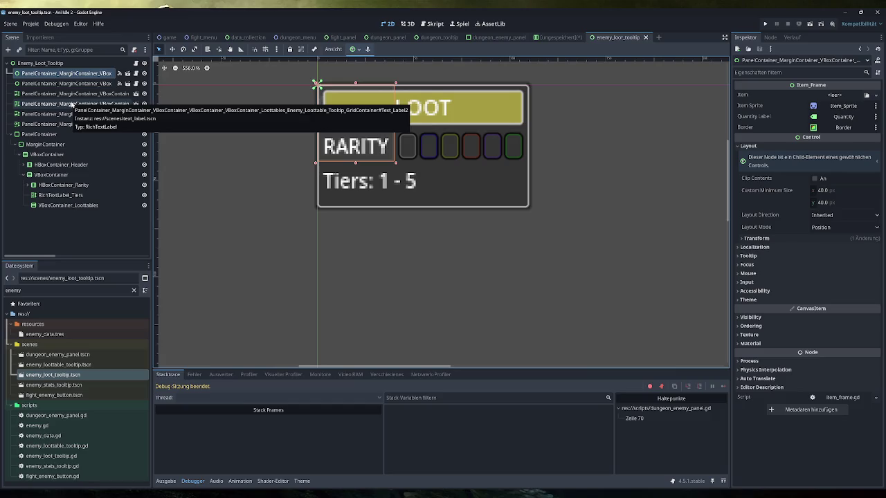
left_click(69, 84)
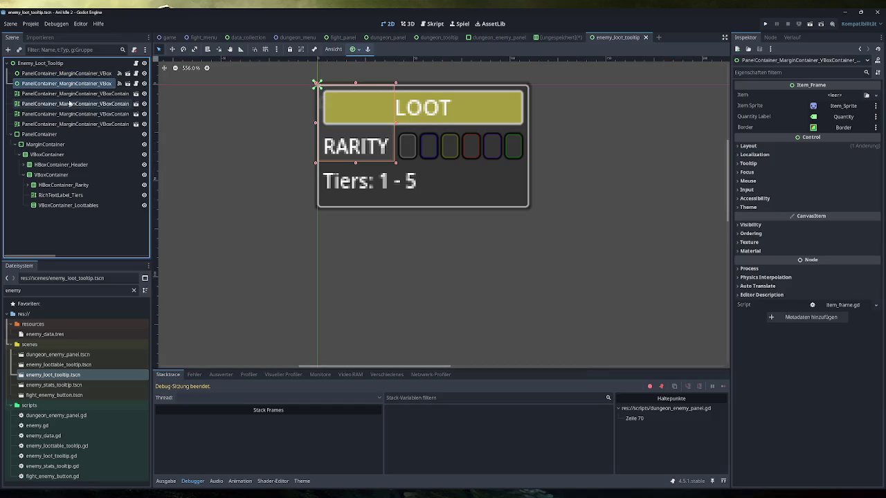
left_click(69, 103)
left_click(68, 113)
left_click(68, 124)
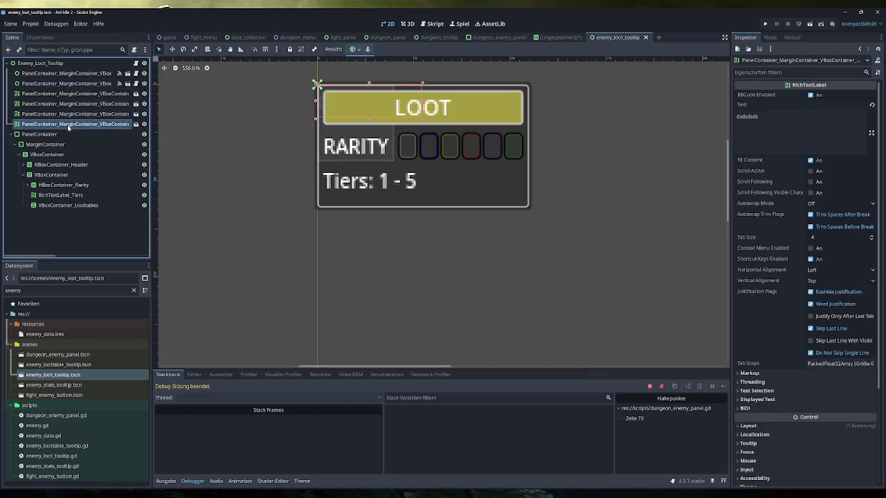
left_click(41, 63)
left_click(63, 72)
left_click(61, 64)
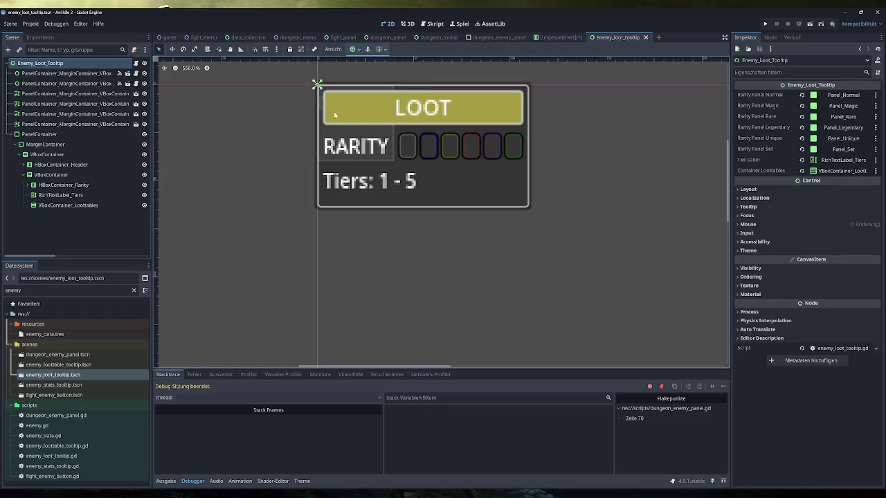
left_click(568, 40)
left_click(629, 38)
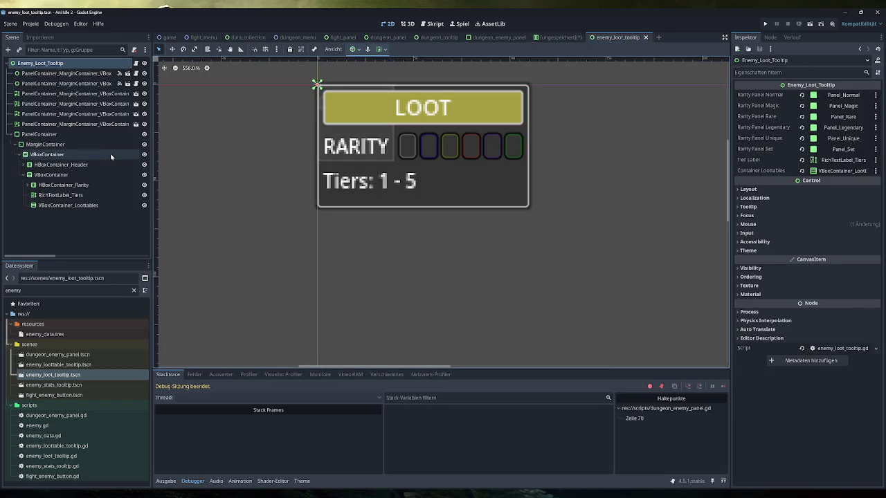
Centre the LOOT tooltip and step through its six placeholder nodes, briefly opening the text_label scene
scroll(342, 134, "up", 2)
left_click_drag(342, 134, 315, 209)
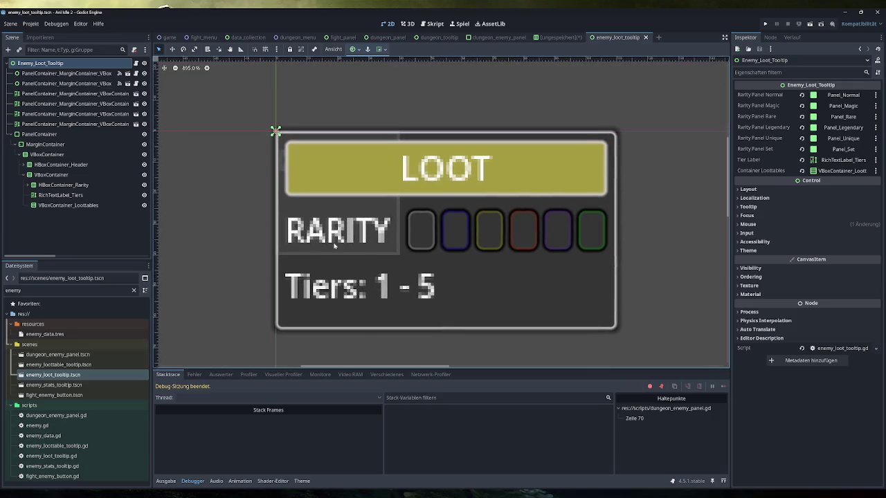
left_click(88, 74)
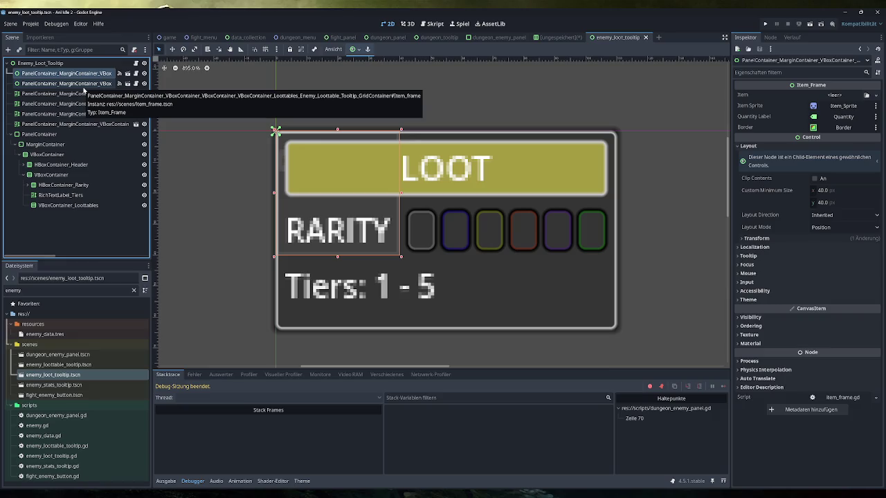
left_click(83, 88)
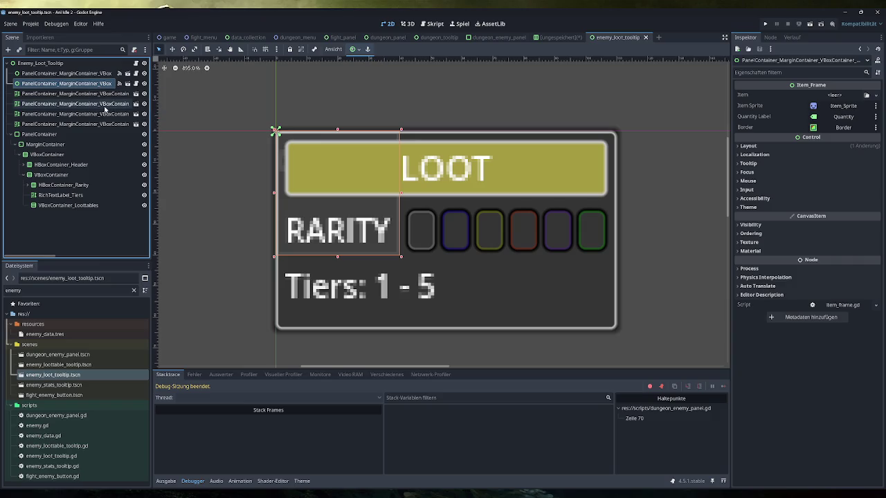
left_click(69, 93)
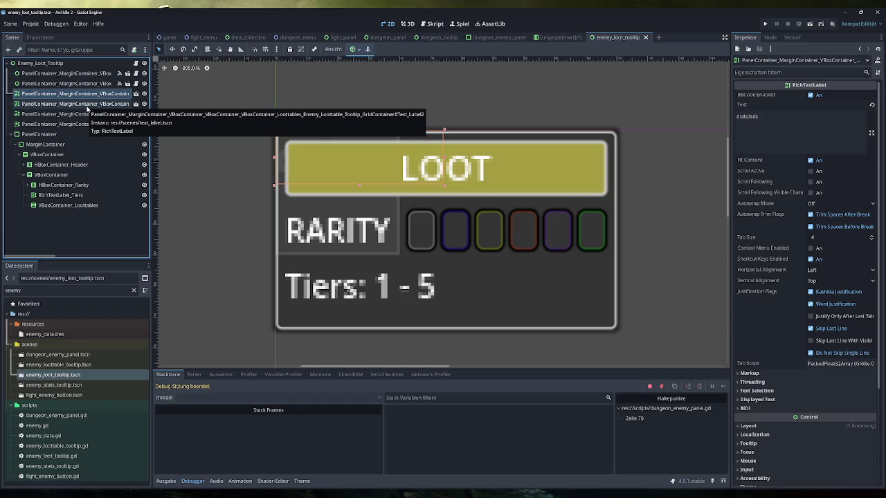
left_click(87, 105)
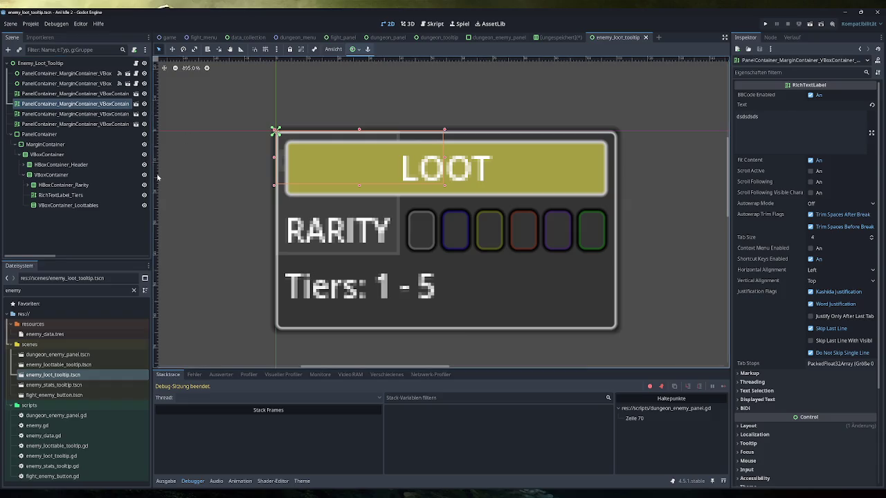
left_click(96, 113)
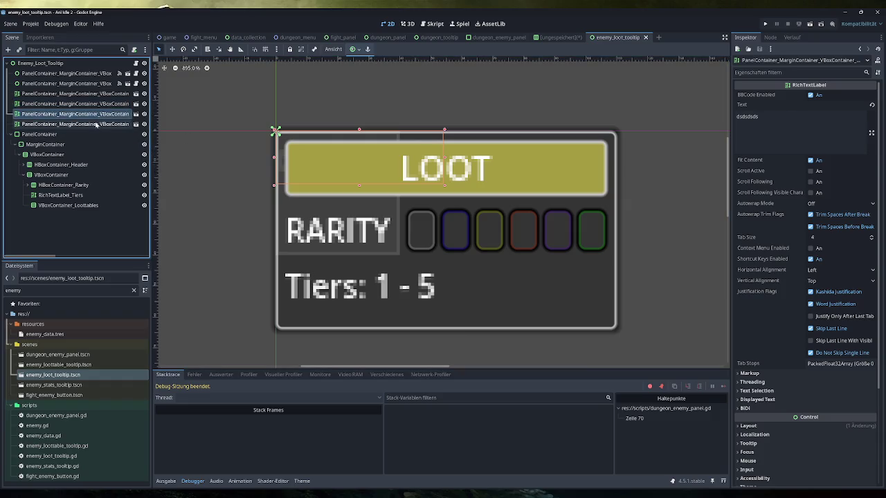
left_click(96, 124)
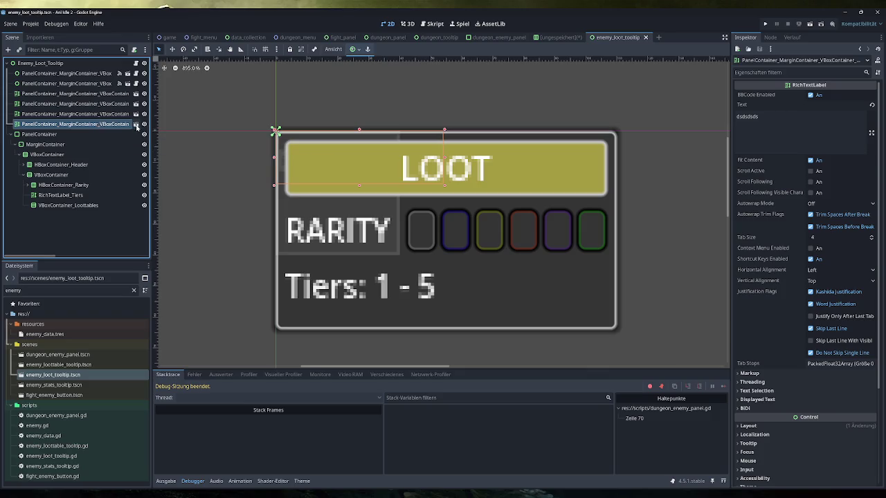
left_click(136, 125)
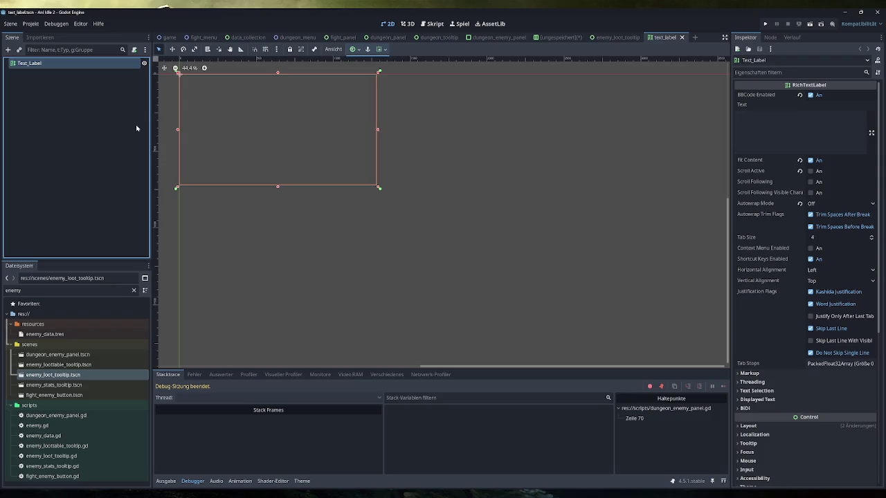
left_click(682, 37)
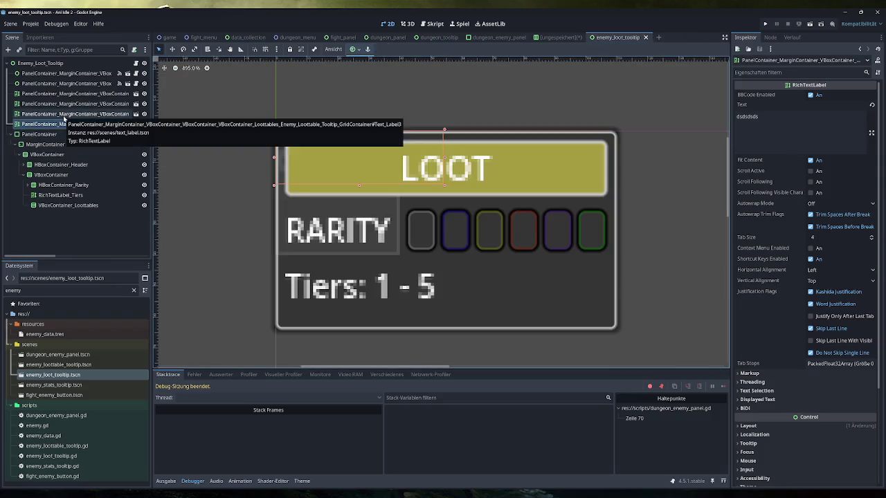
left_click(65, 122)
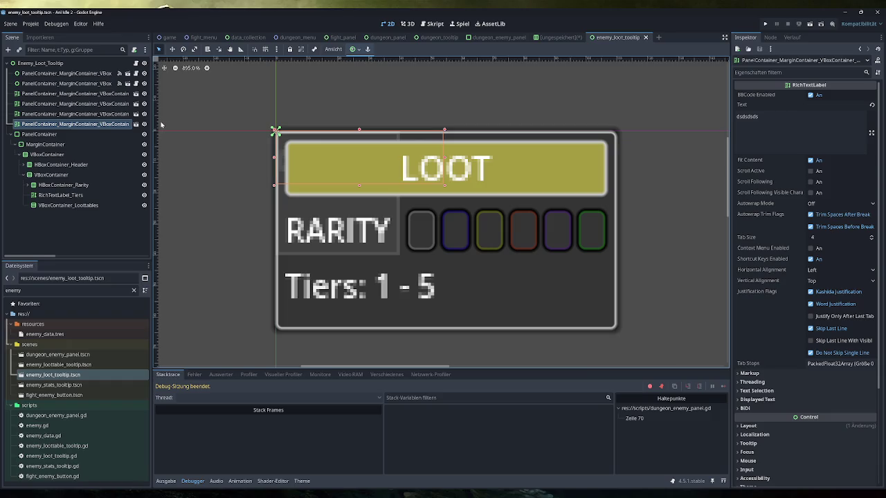
left_click(87, 74)
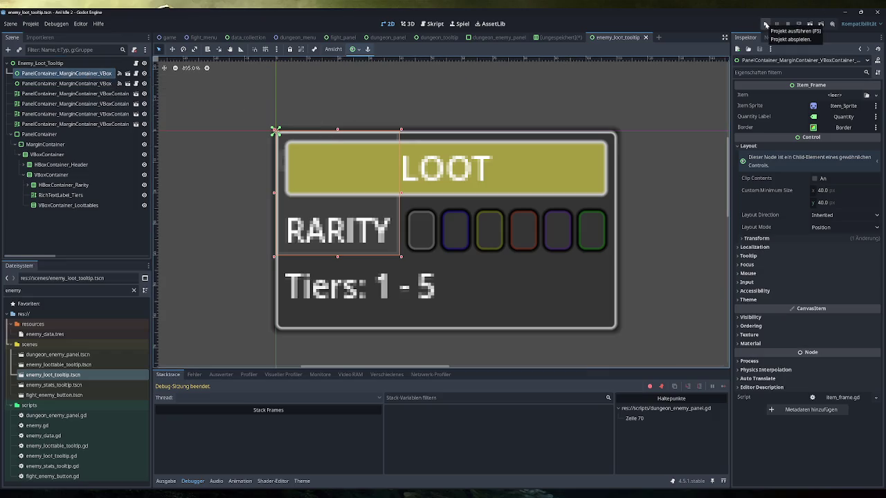
Cancel the save prompt and close the unsaved scratch scene with Don't Save
left_click(765, 25)
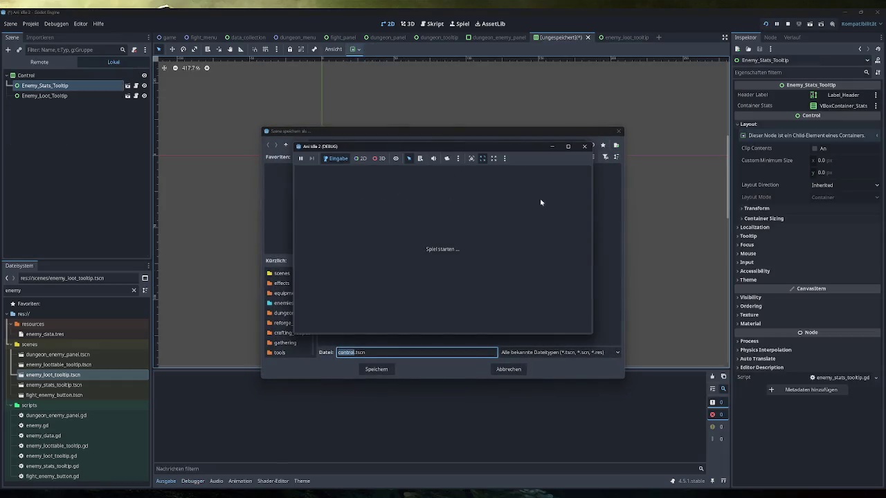
left_click(584, 146)
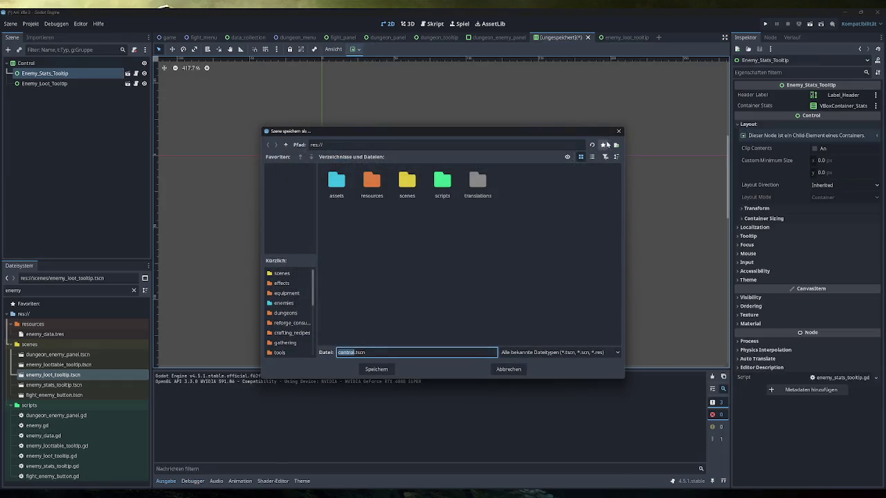
left_click(618, 131)
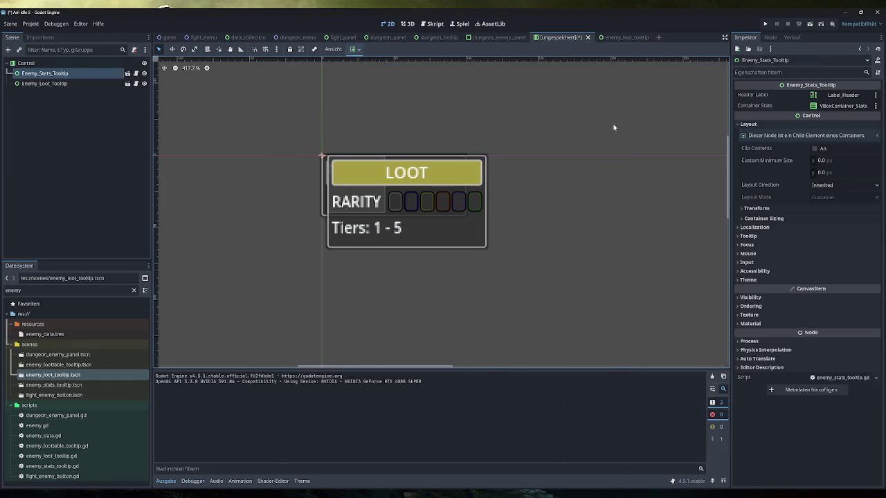
left_click(588, 37)
left_click(495, 272)
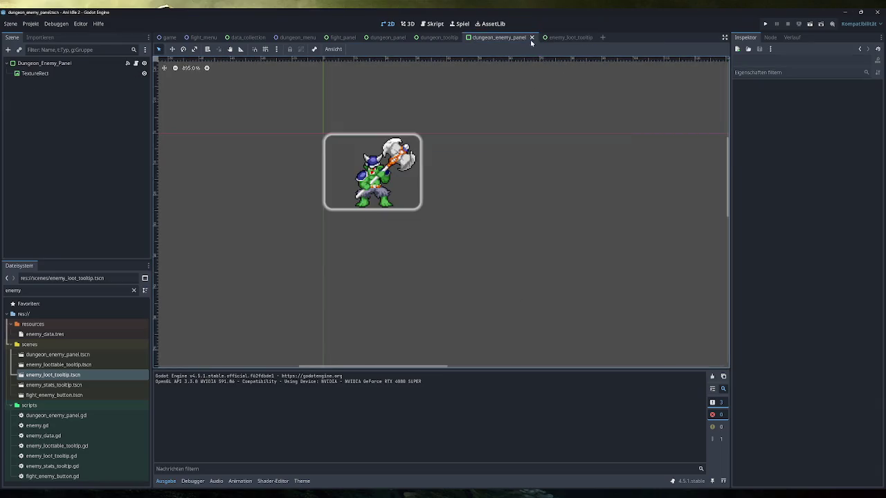
left_click(560, 37)
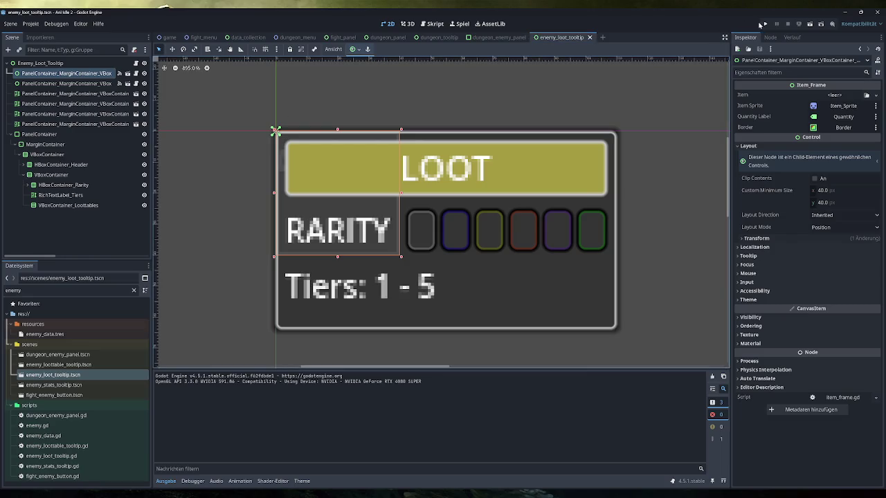
Run the game, open Fight, and check the loot tooltip over the Tiny Orc panels
left_click(765, 23)
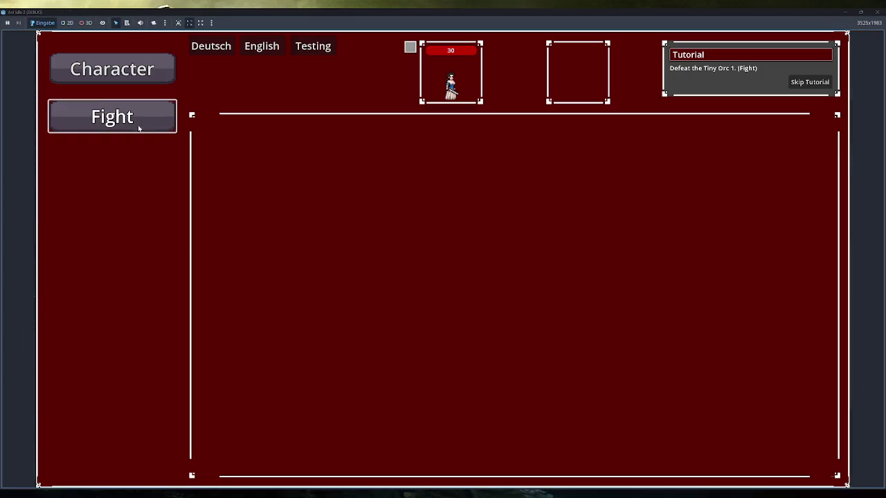
left_click(139, 125)
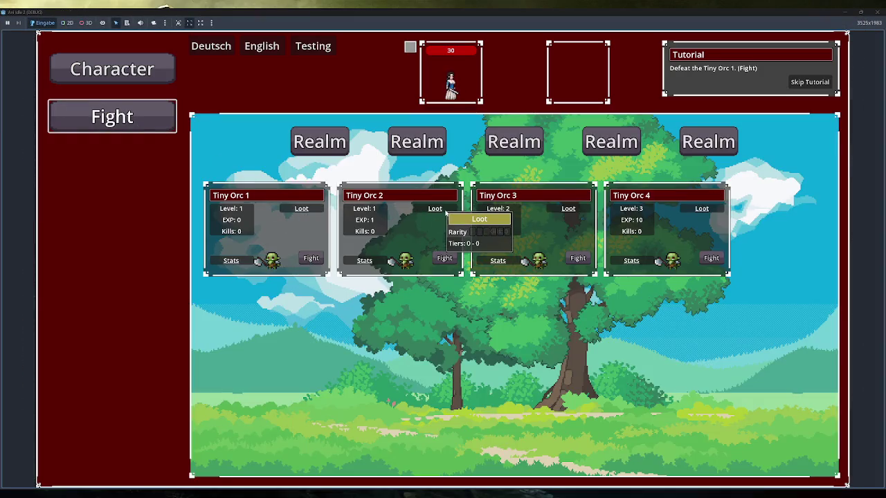
left_click(882, 14)
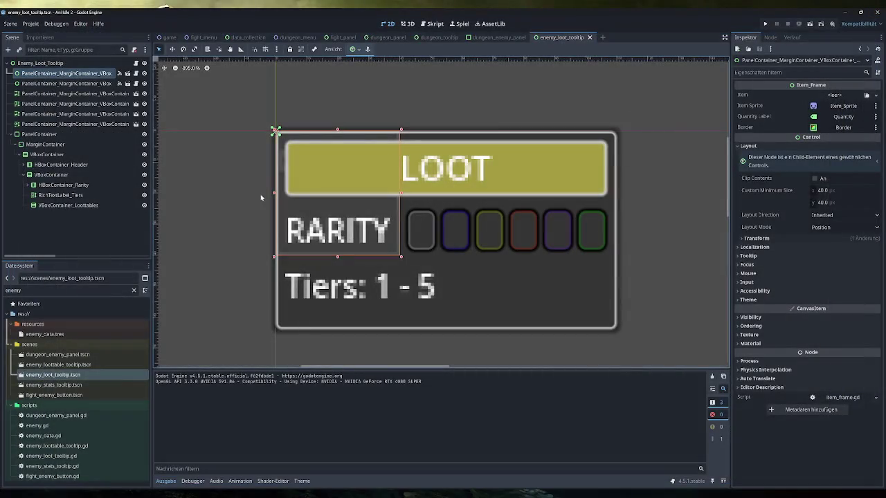
Check the signals of each stray Item_Frame instance and briefly open item_frame.tscn
left_click(770, 37)
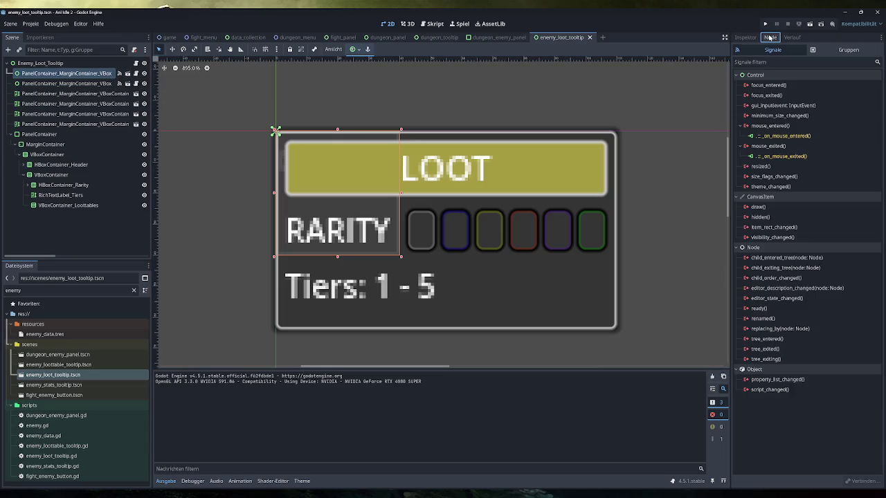
left_click(82, 94)
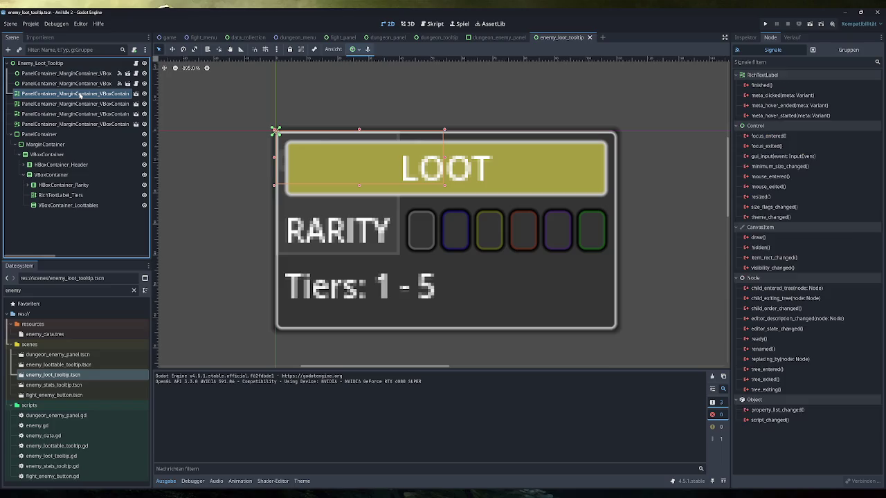
left_click(82, 103)
left_click(80, 115)
left_click(81, 123)
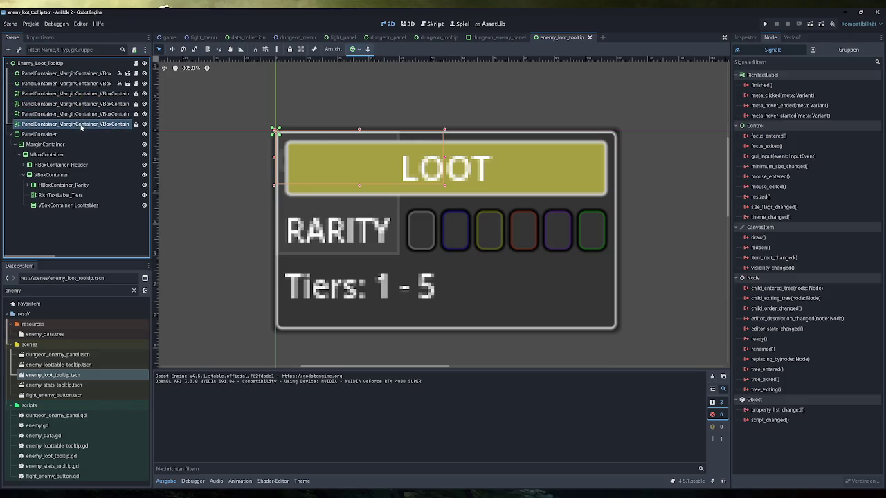
left_click(70, 83)
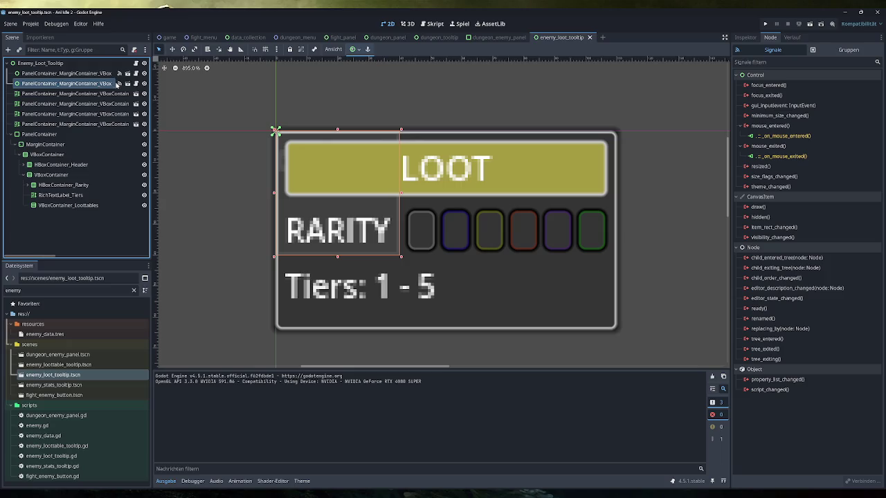
left_click(127, 83)
left_click(629, 38)
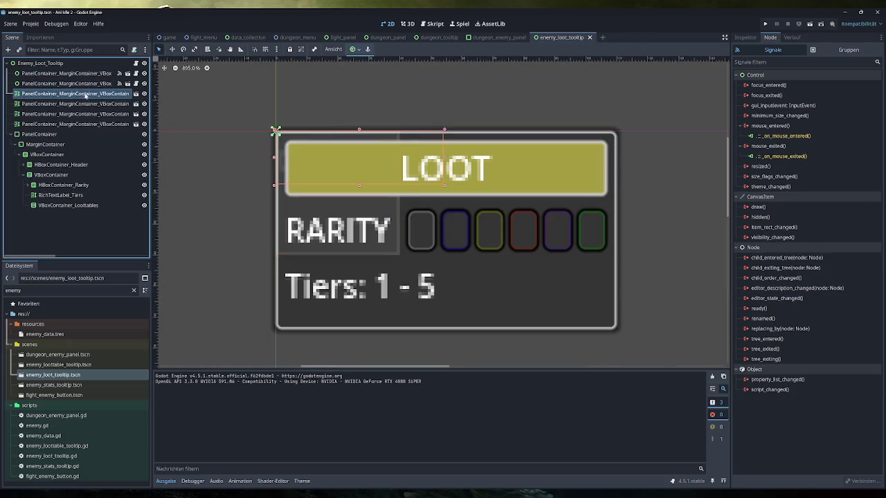
Multi-select the six stray Item_Frame instances and toggle their visibility
left_click(81, 123)
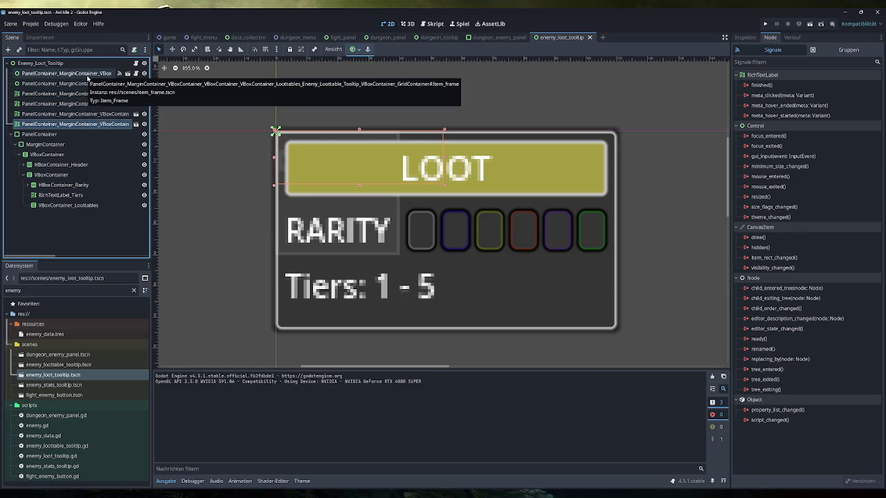
left_click(87, 75, "shift")
left_click(144, 74)
left_click(144, 73)
left_click(91, 78)
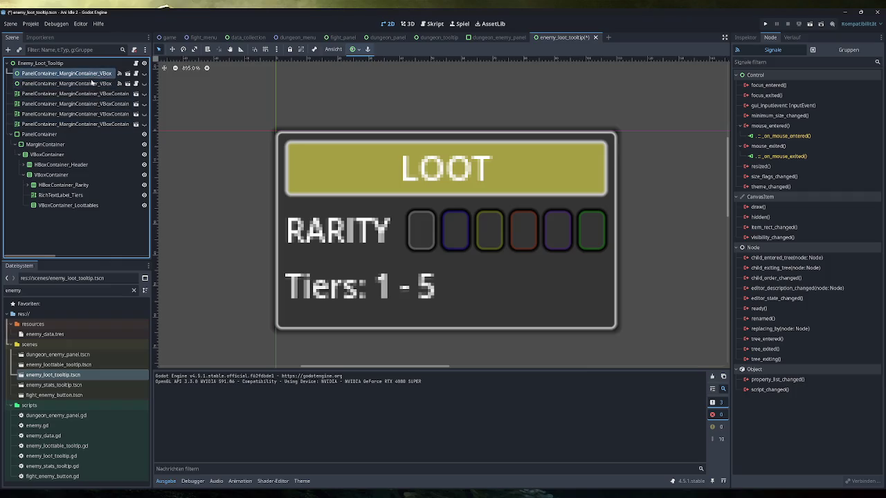
left_click(87, 125, "shift")
Delete the six selected Item_Frame instances and save the loot tooltip scene
key("Delete")
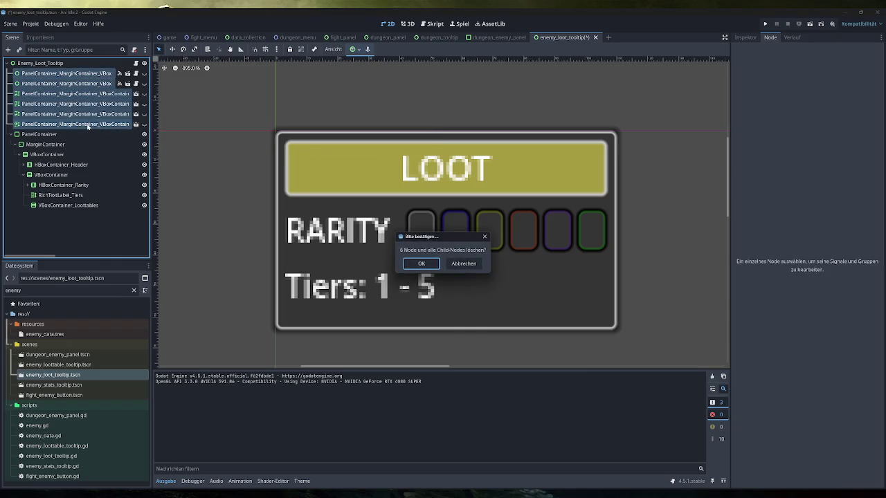
key("Return")
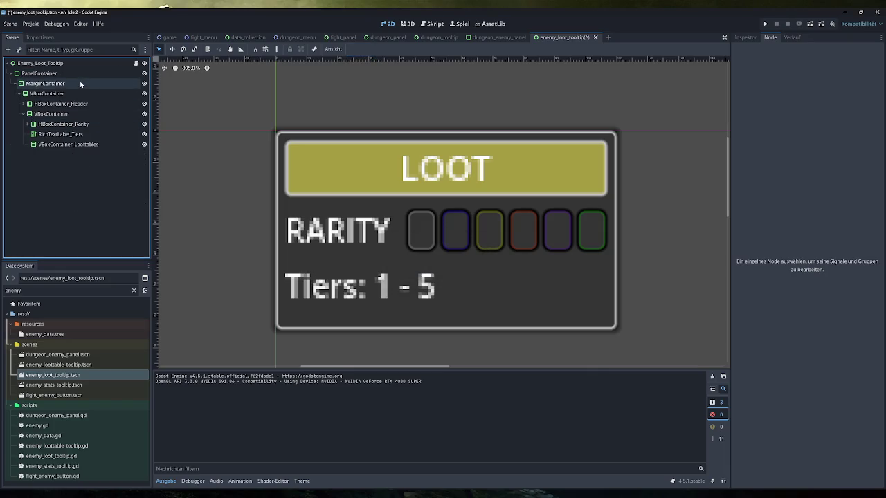
left_click(74, 65)
key("ctrl+s")
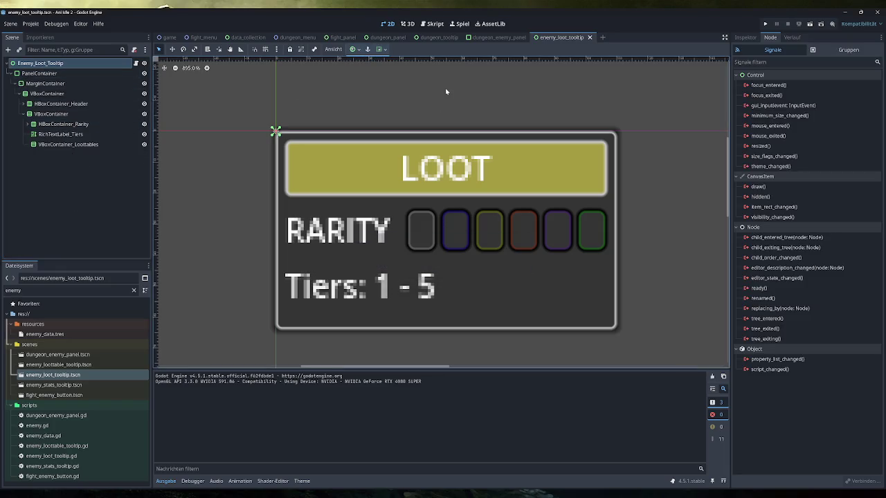
left_click(497, 38)
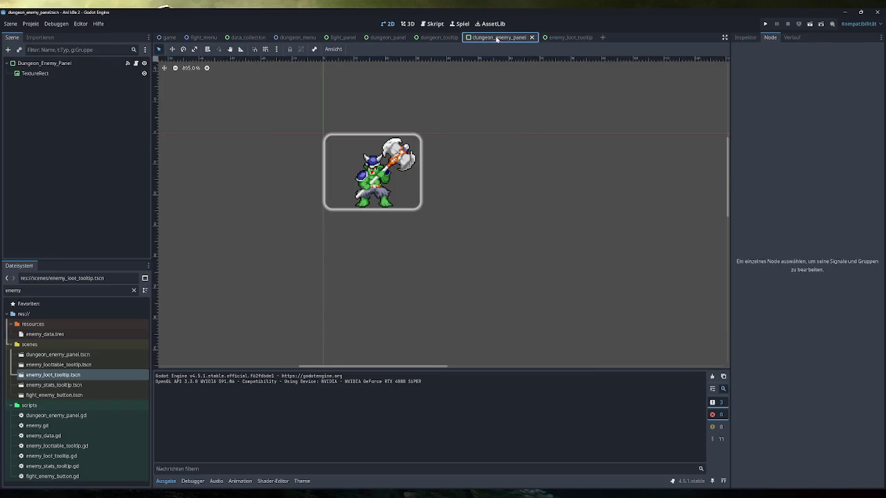
left_click(564, 37)
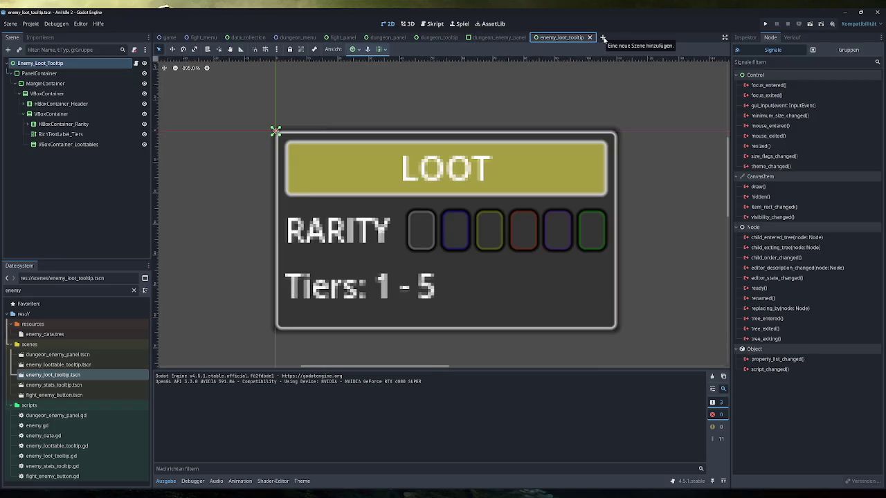
Create a throwaway scene with a User Interface root, then discard it without saving
left_click(602, 38)
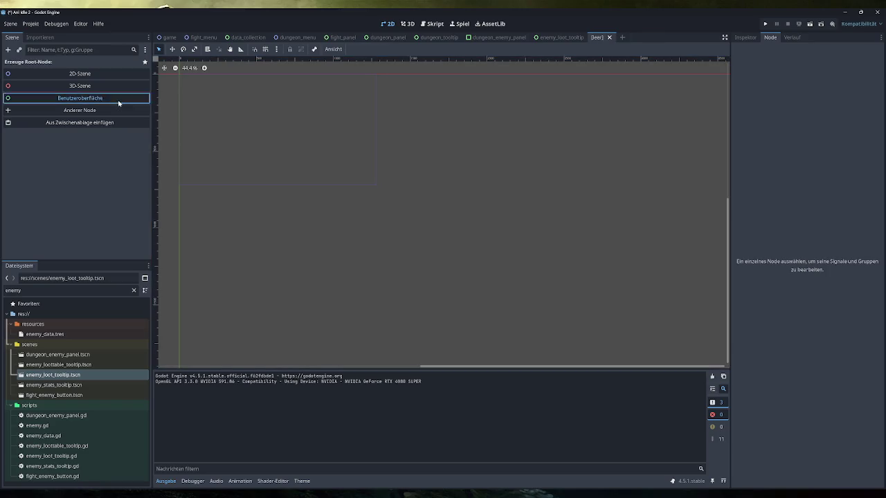
left_click(118, 103)
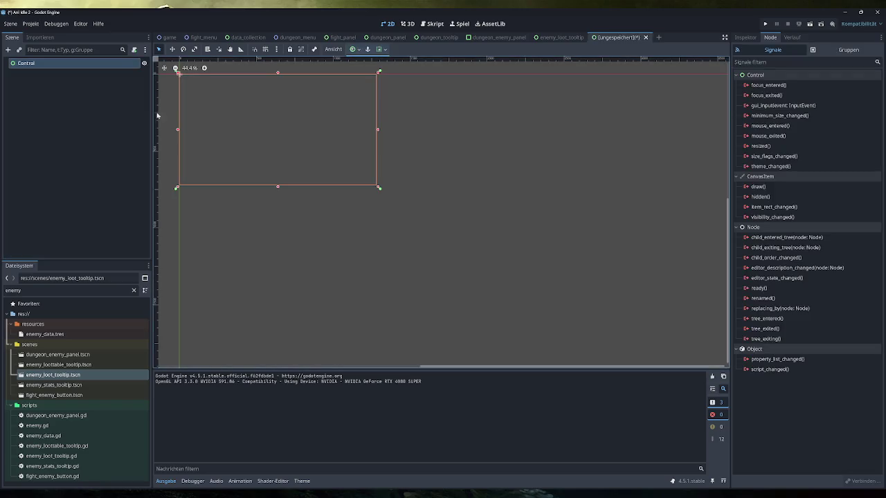
left_click(645, 37)
left_click(491, 272)
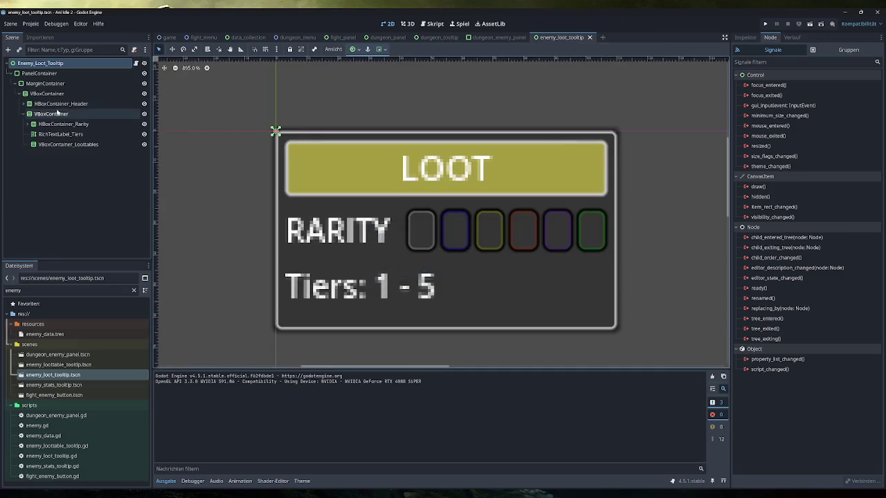
Compare the Layout properties of the PanelContainer and the Enemy_Loot_Tooltip root in the Inspector
left_click(68, 74)
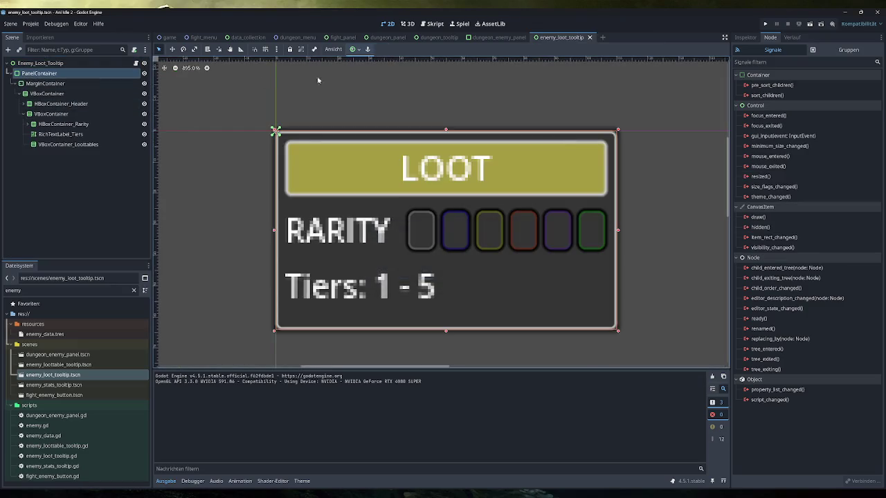
left_click(745, 38)
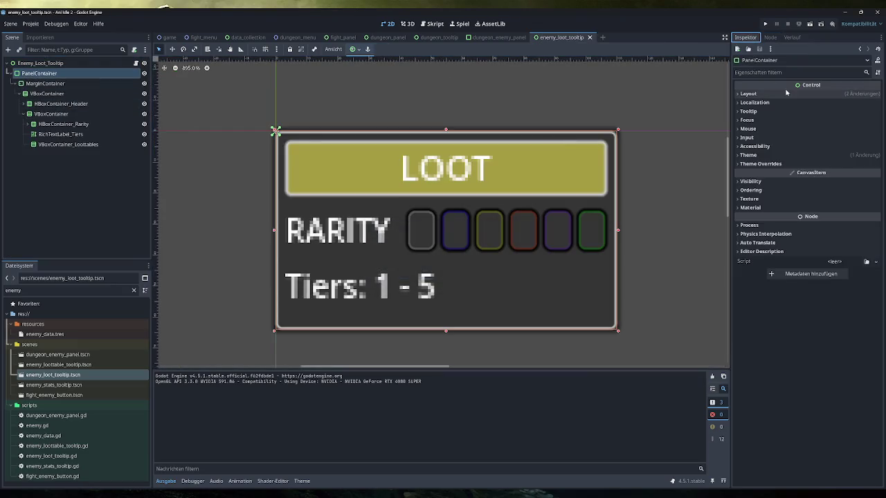
left_click(76, 64)
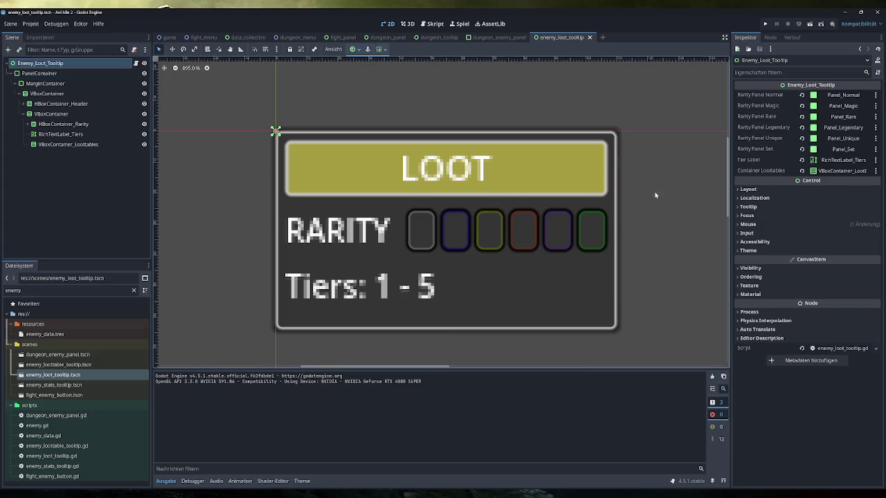
left_click(748, 189)
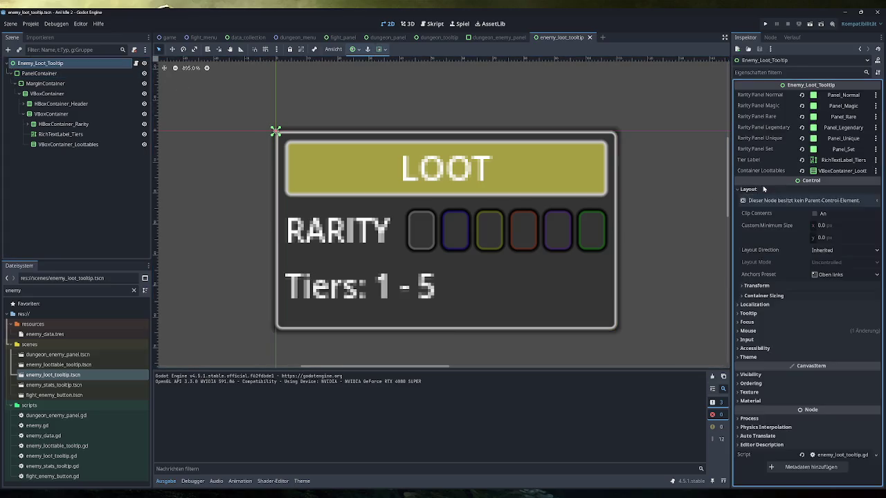
left_click(69, 73)
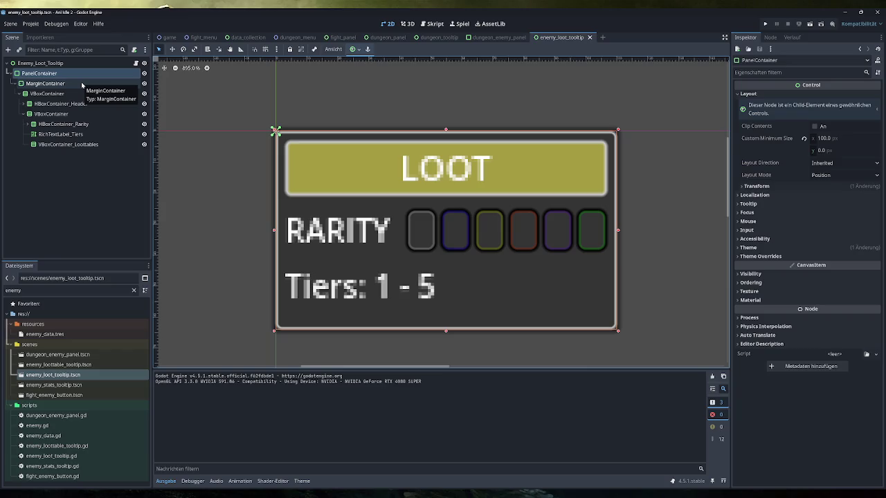
left_click(55, 64)
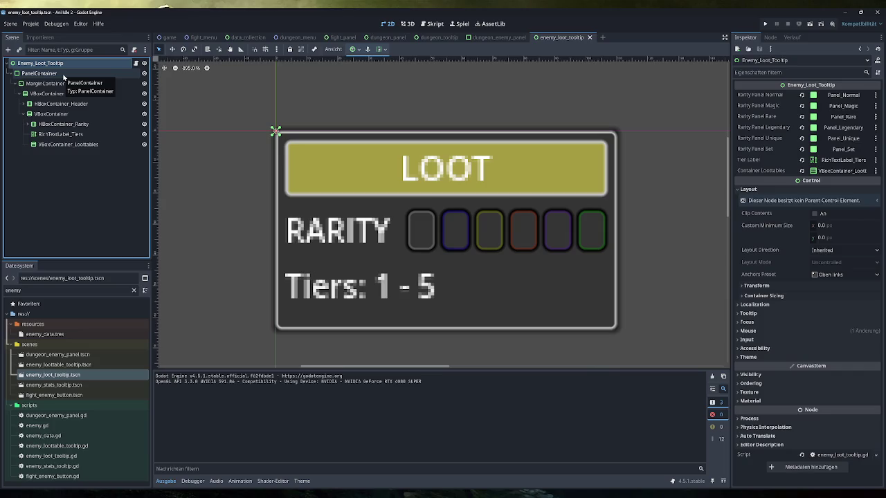
left_click(63, 74)
left_click(70, 64)
left_click(52, 76)
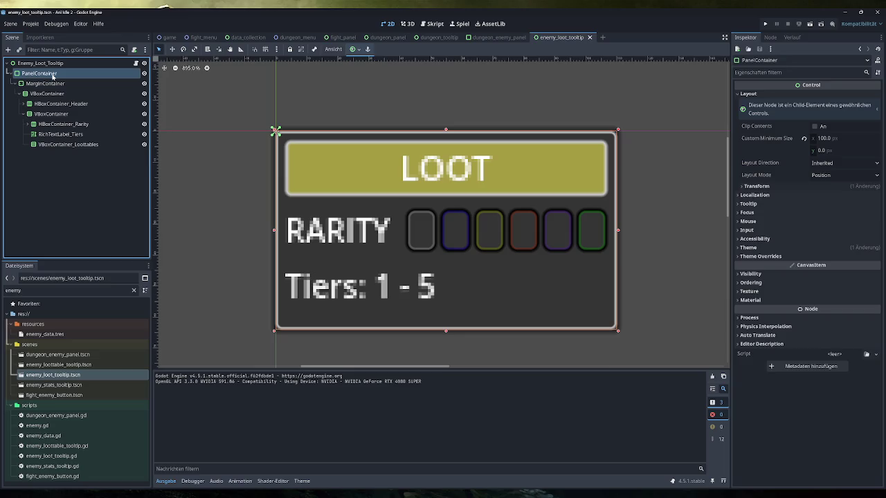
double_click(100, 74)
type("Enemy_Loot_Tooltip")
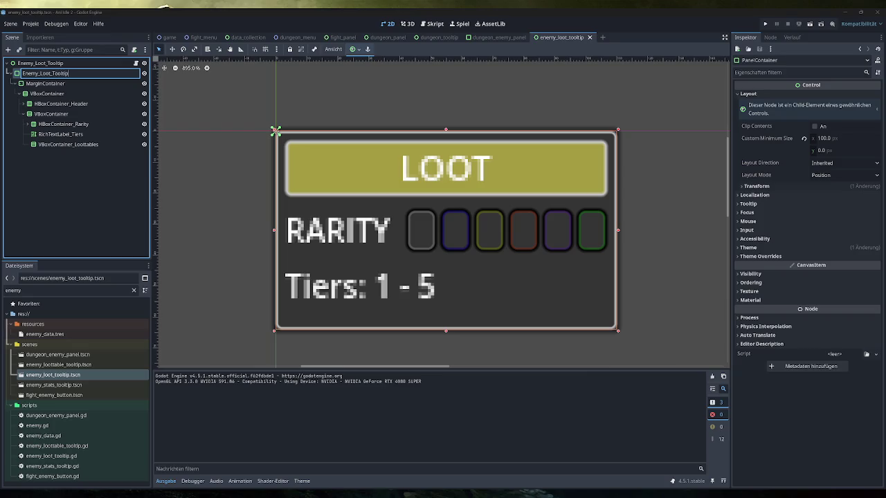
key("Return")
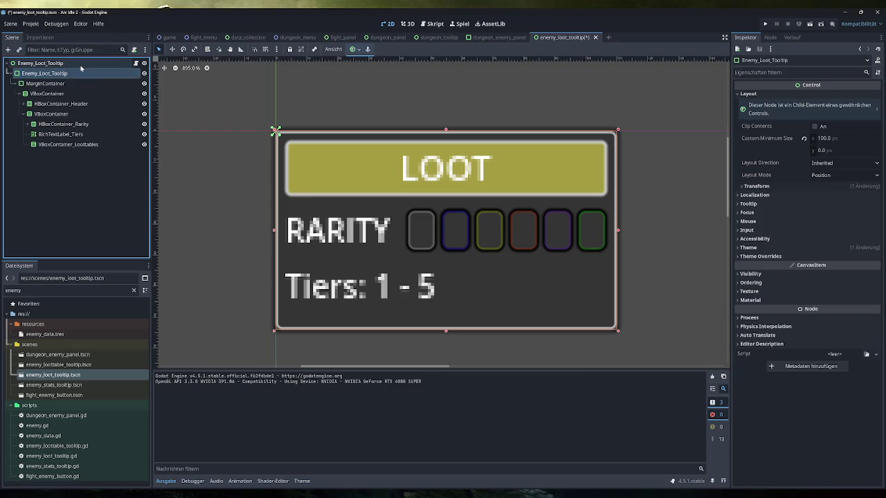
left_click(85, 64)
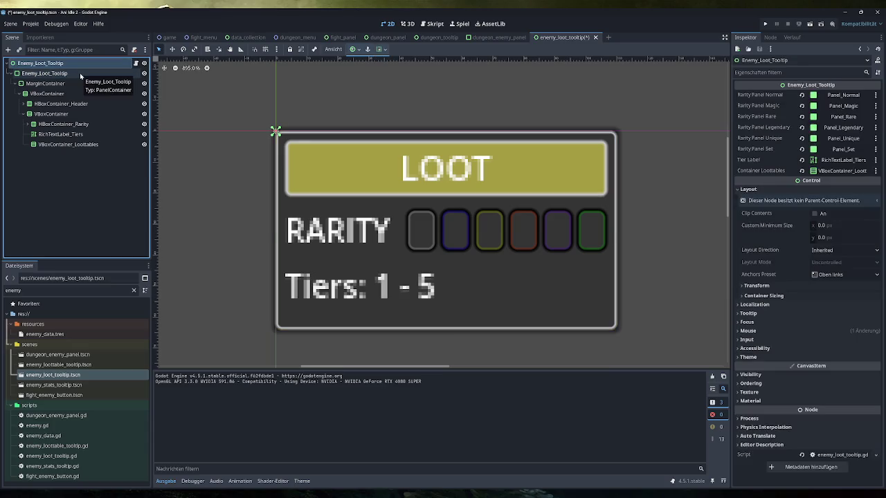
left_click(79, 73)
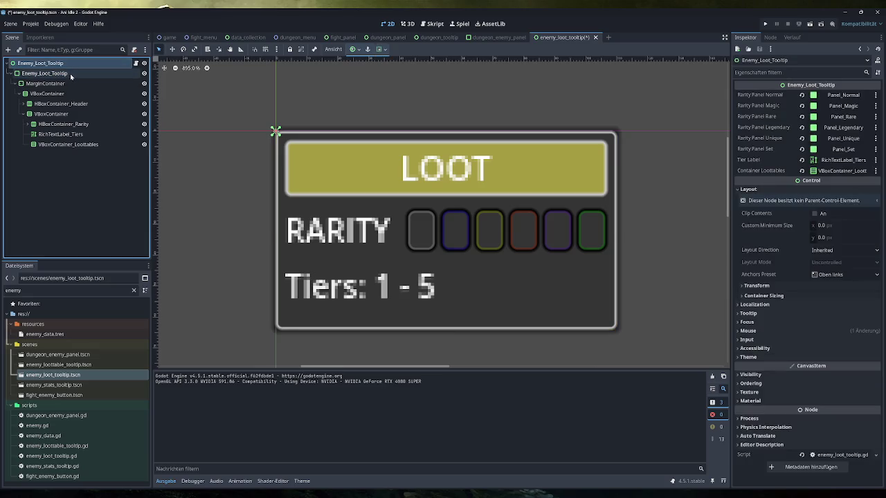
Start attaching a new script to the inner Enemy_Loot_Tooltip node, then cancel it
right_click(70, 74)
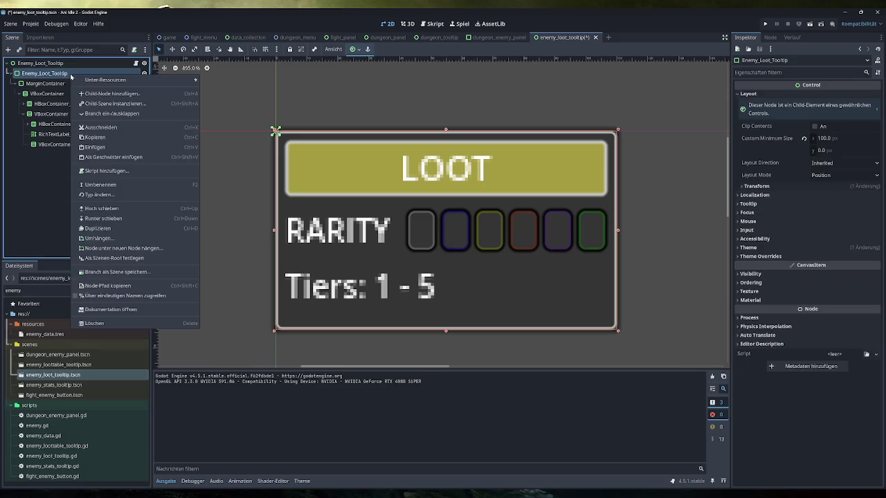
left_click(108, 171)
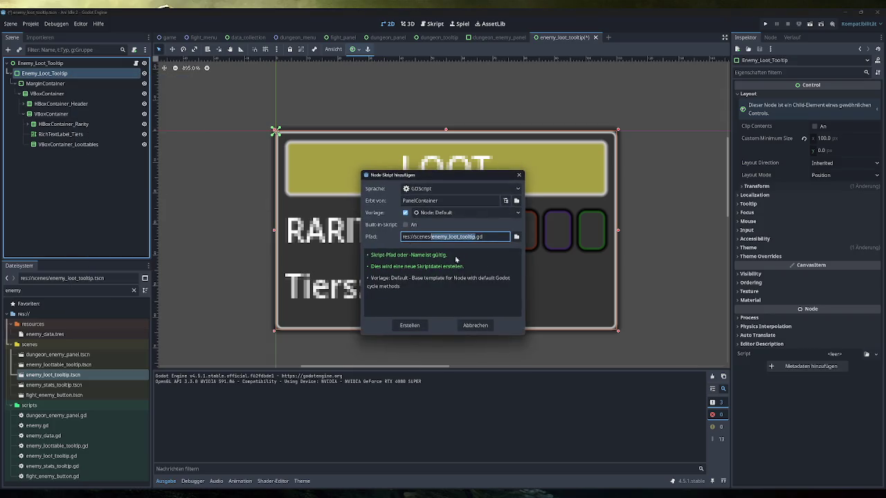
left_click(484, 323)
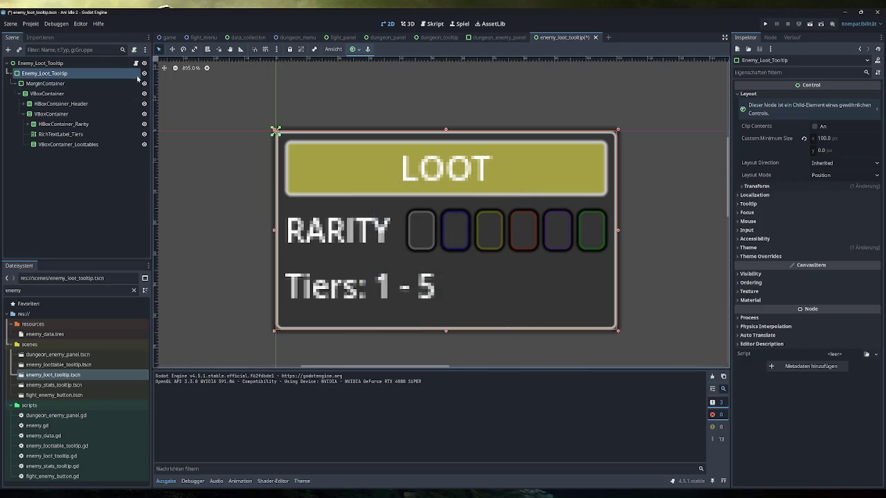
Clear the FileSystem filter and drag enemy_loot_tooltip.gd onto the inner Enemy_Loot_Tooltip node
left_click(76, 417)
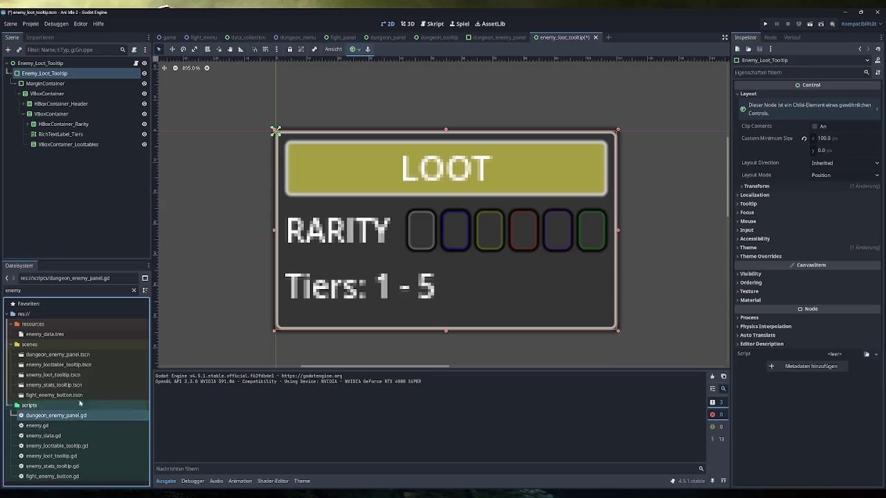
left_click(133, 290)
scroll(90, 400, "down", 2)
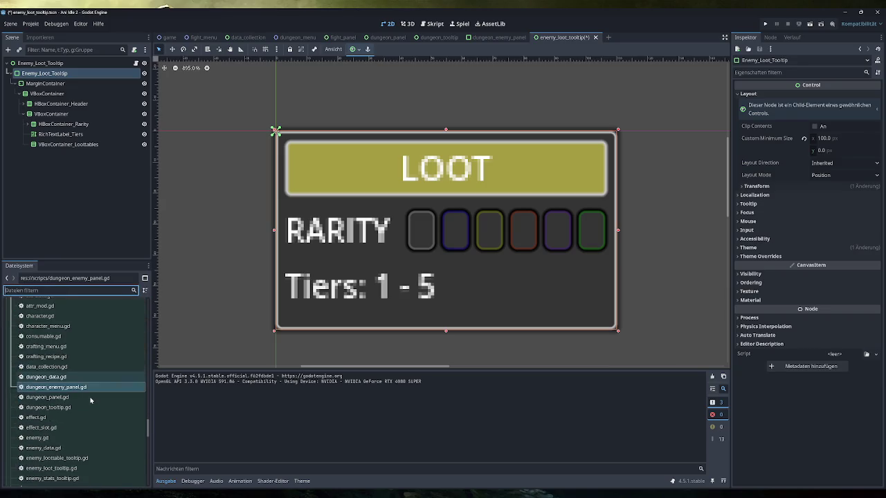
scroll(90, 400, "down", 2)
left_click(90, 422)
mouse_move(86, 426)
left_mouse_down()
mouse_move(95, 137)
mouse_move(87, 81)
mouse_move(76, 74)
left_mouse_up()
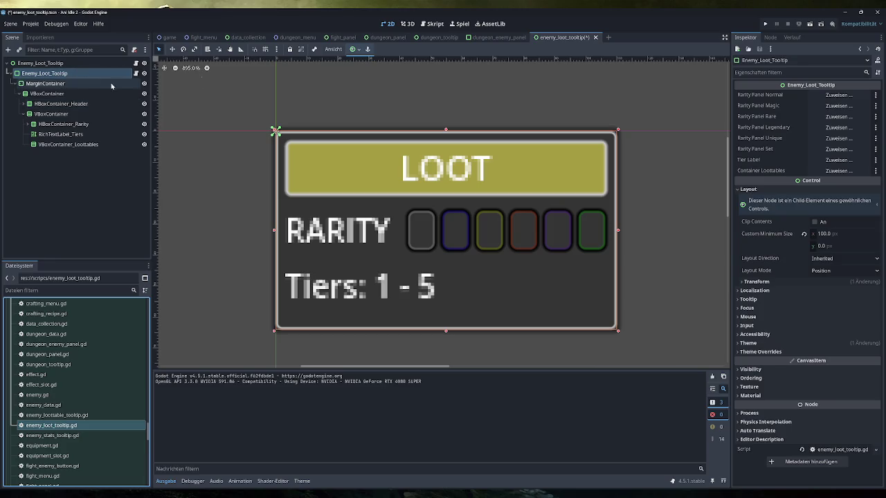
left_click(831, 96)
Assign Panel_Normal, Panel_Magic, Panel_Rare and Panel_Legendary to their Rarity Panel slots
left_click(462, 241)
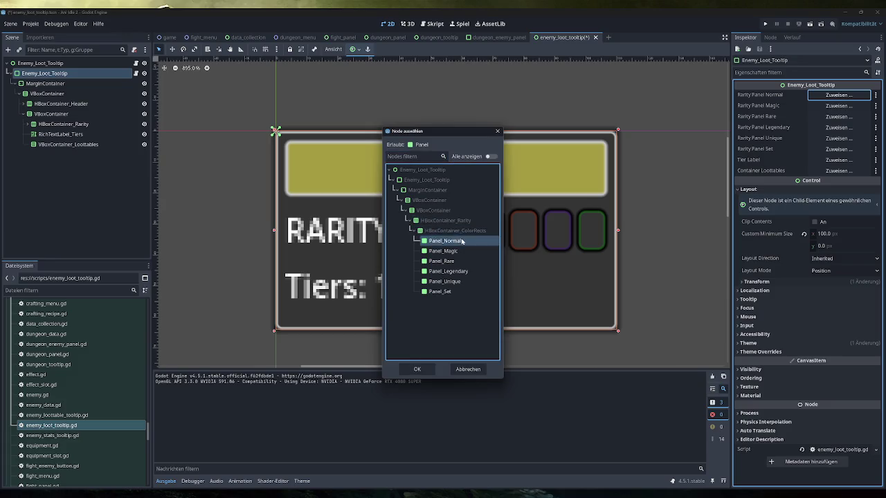
double_click(464, 240)
left_click(838, 106)
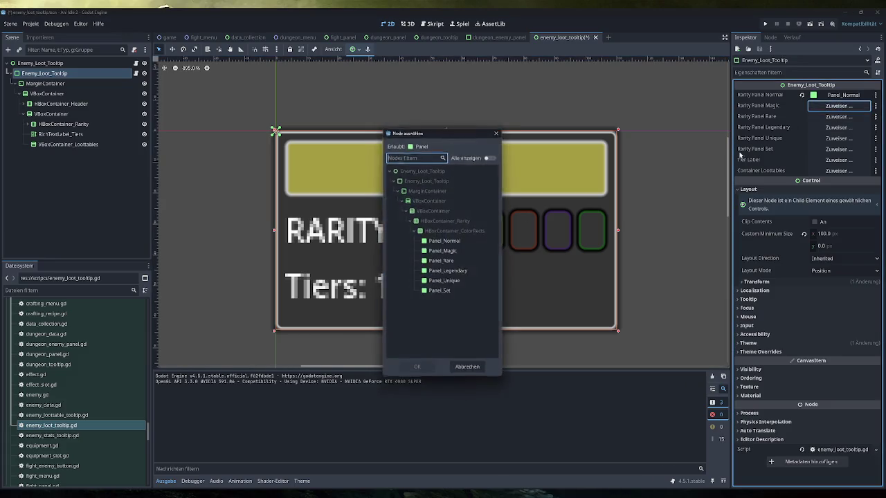
double_click(443, 261)
left_click(837, 116)
double_click(441, 261)
left_click(837, 128)
double_click(443, 270)
Link Panel_Unique, Panel_Set, RichTextLabel_Tiers and VBoxContainer_Loottables, then try dragging the inner node upward
left_click(836, 137)
left_click(468, 369)
left_click(837, 138)
double_click(444, 281)
left_click(838, 149)
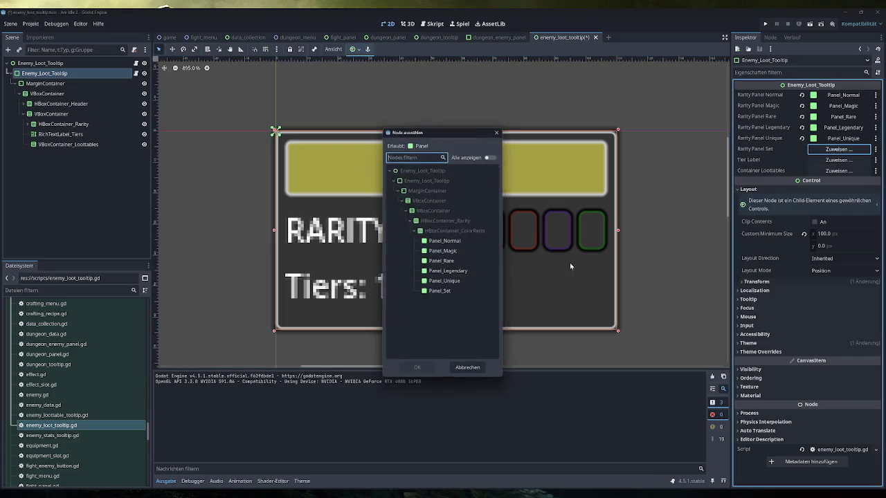
double_click(443, 292)
left_click(836, 161)
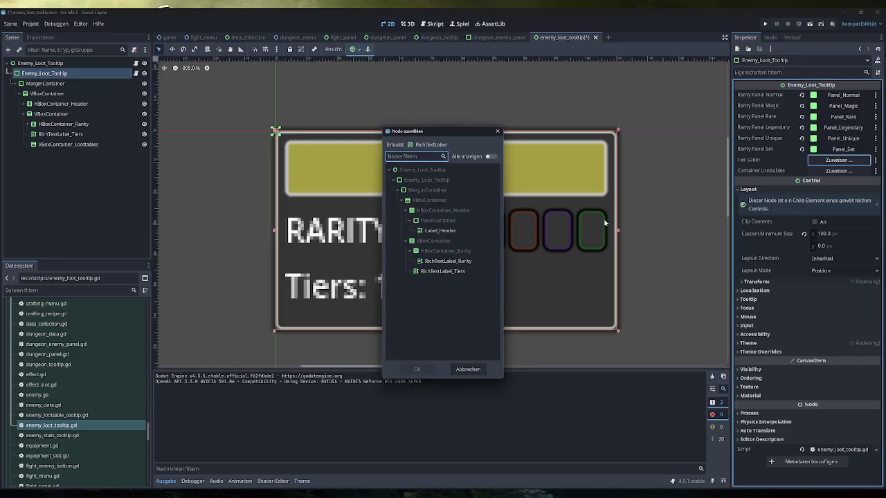
double_click(464, 273)
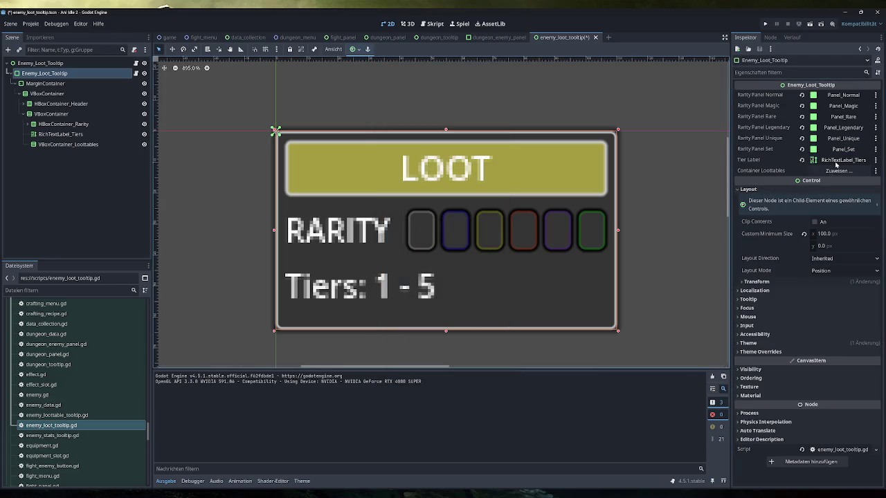
left_click(838, 171)
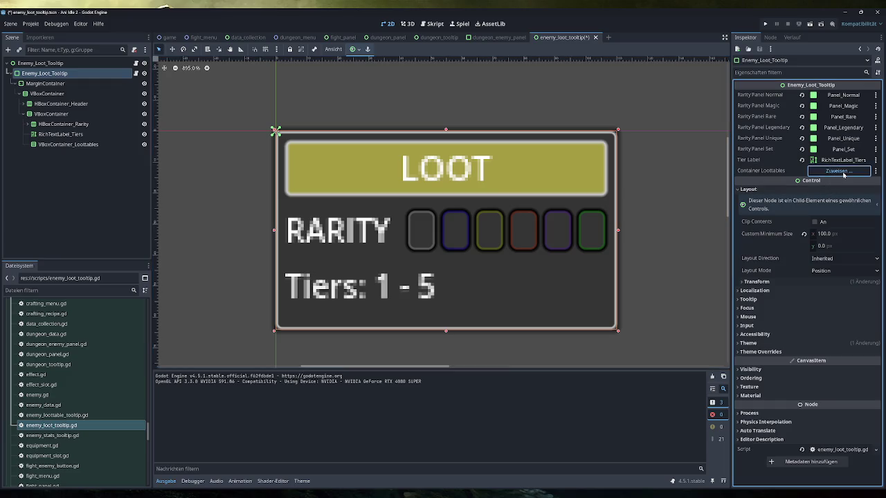
double_click(460, 221)
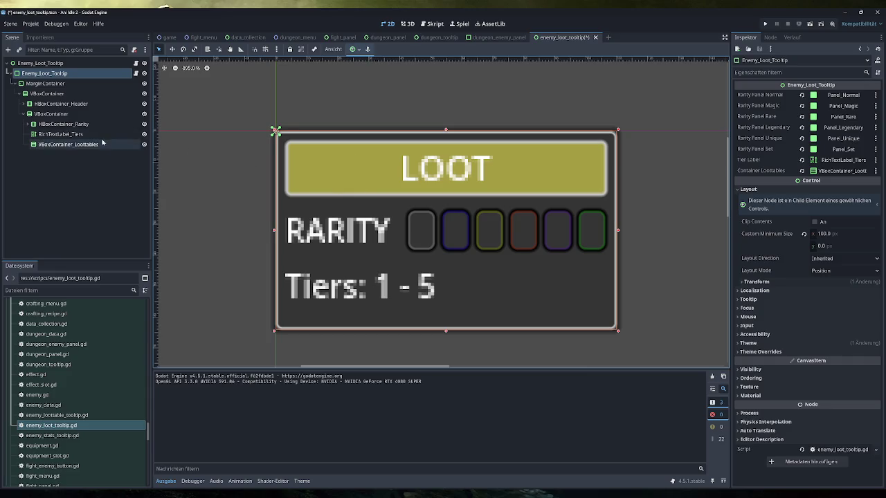
mouse_move(66, 74)
left_mouse_down()
mouse_move(26, 60)
mouse_move(18, 71)
mouse_move(12, 63)
left_mouse_up()
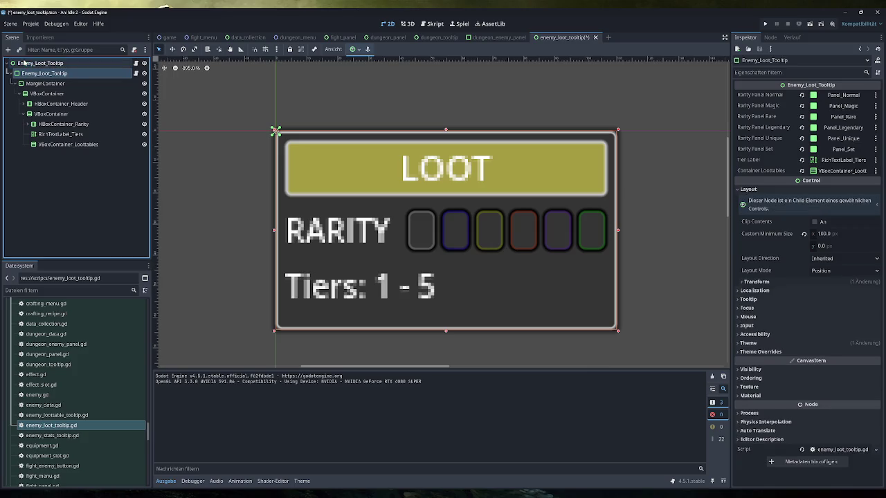
mouse_move(50, 72)
left_mouse_down()
mouse_move(12, 83)
mouse_move(12, 64)
mouse_move(12, 165)
mouse_move(20, 68)
left_mouse_up()
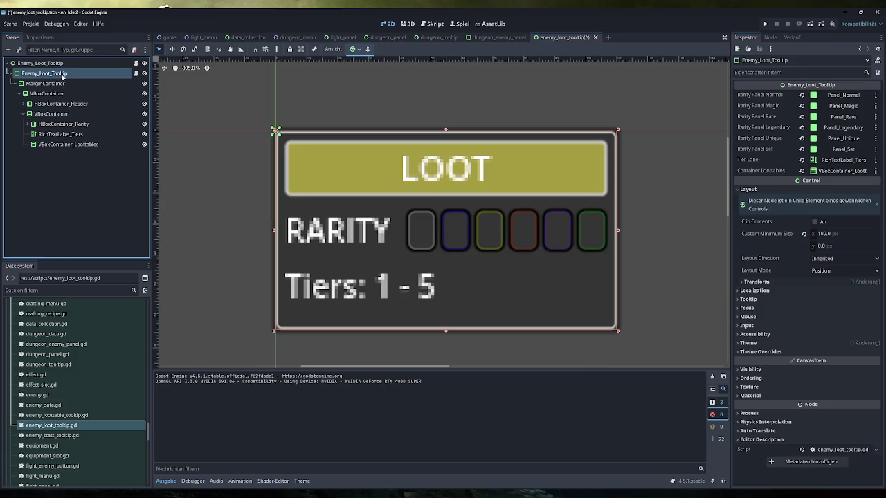
Change the root tooltip node's type to PanelContainer
right_click(111, 77)
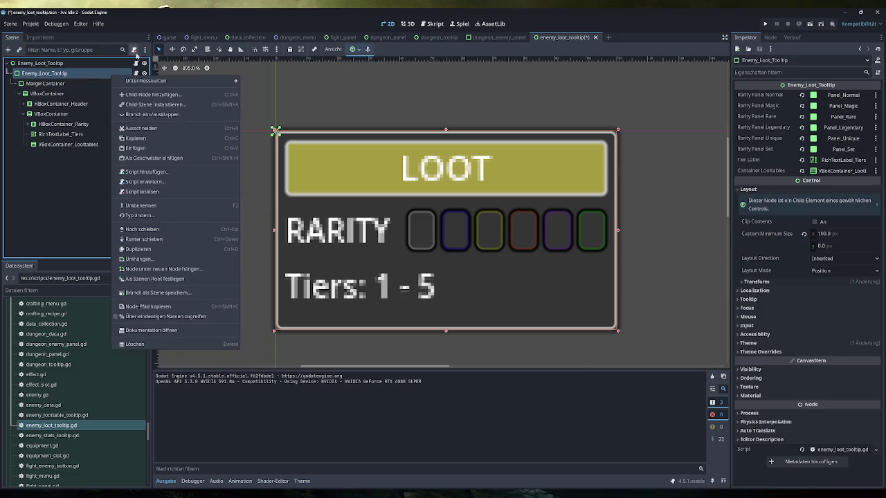
left_click(135, 60)
left_click(74, 64)
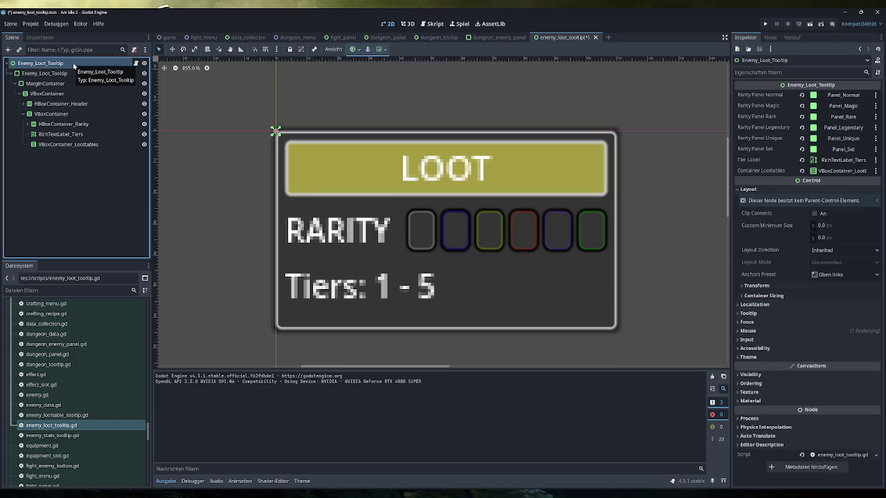
right_click(74, 65)
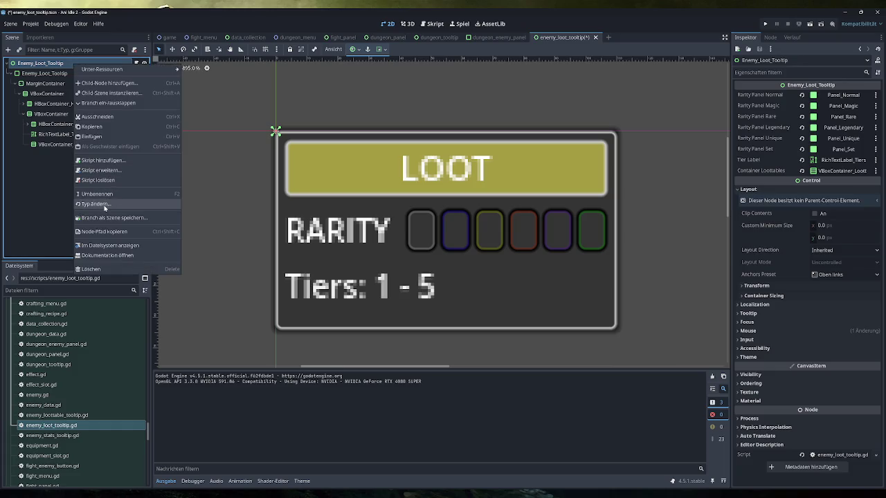
left_click(105, 205)
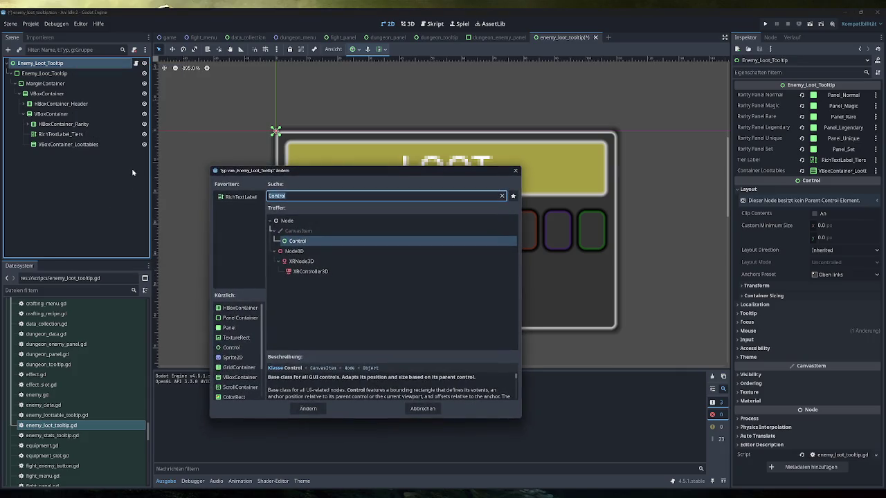
type("panelc")
key("Return")
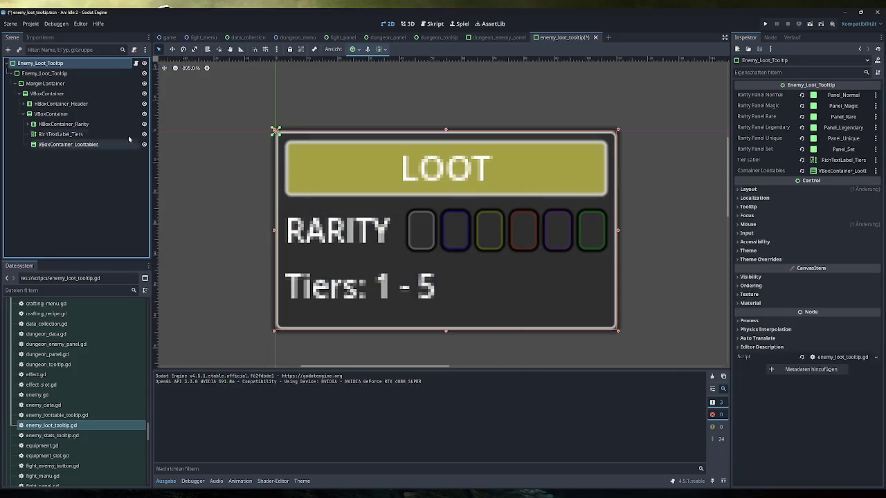
Paste the copied script properties onto the root tooltip node
left_click(44, 73)
left_click(867, 59)
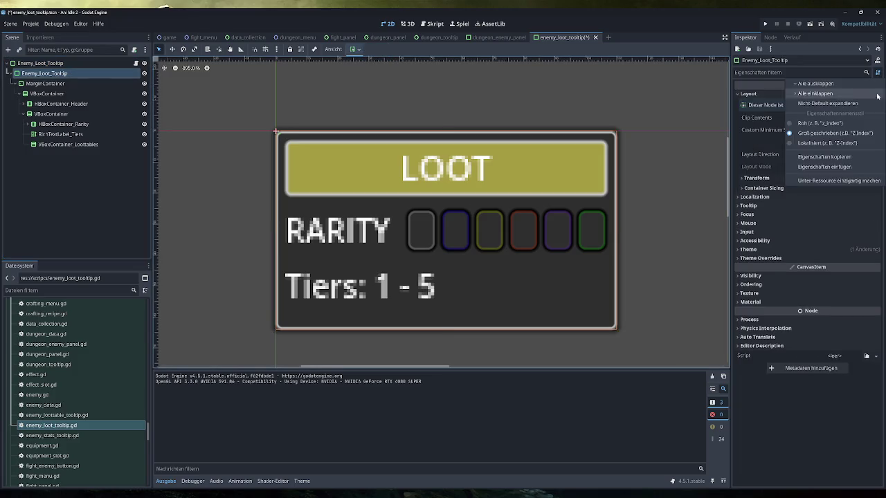
left_click(831, 161)
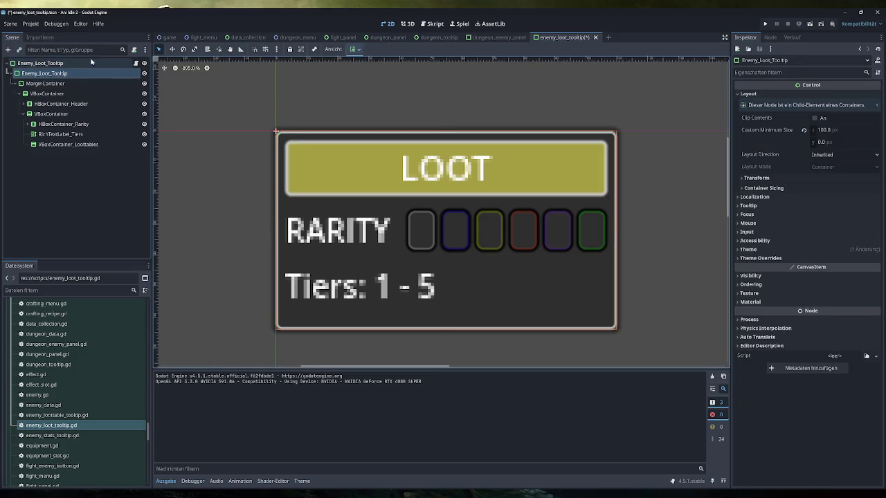
left_click(877, 72)
left_click(824, 167)
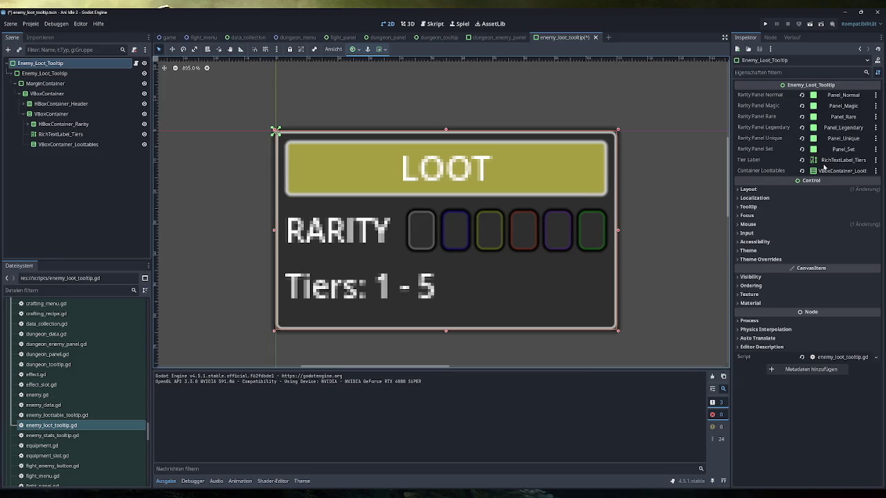
Move MarginContainer directly under the root, leaving the inner node's name unchanged
left_click(45, 73)
mouse_move(45, 83)
left_mouse_down()
mouse_move(52, 68)
mouse_move(54, 77)
left_mouse_up()
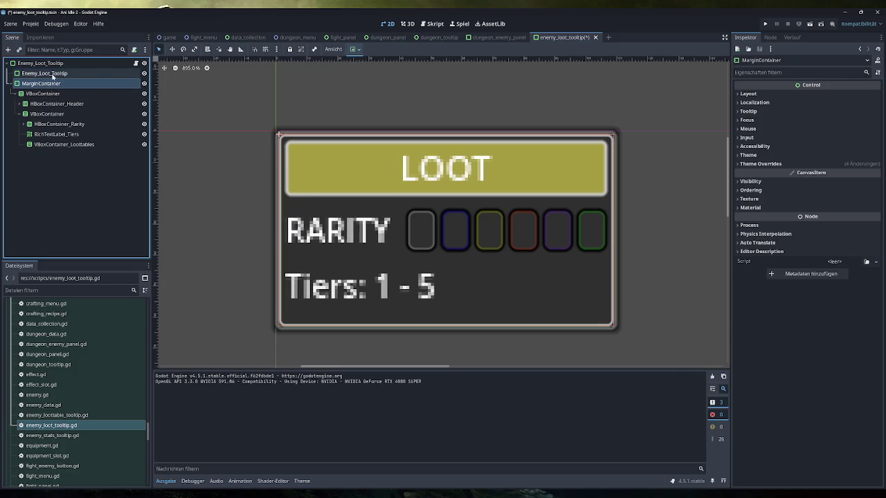
left_click(52, 74)
left_click(53, 74)
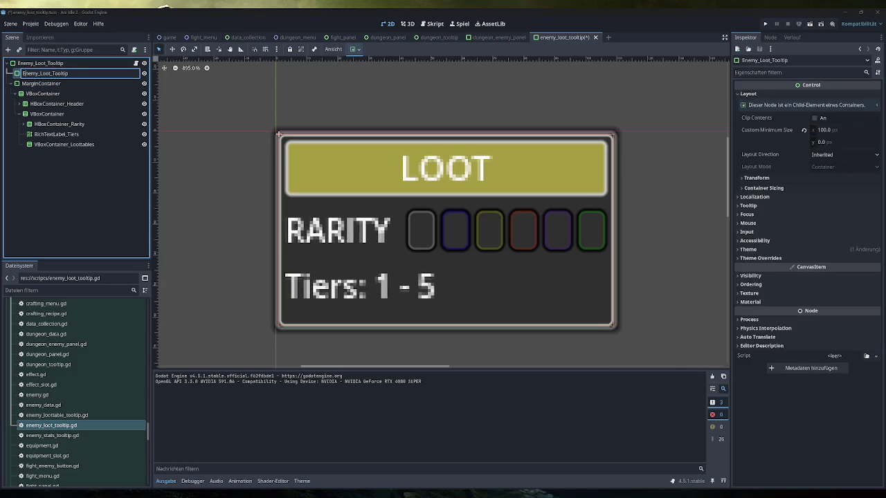
key("Return")
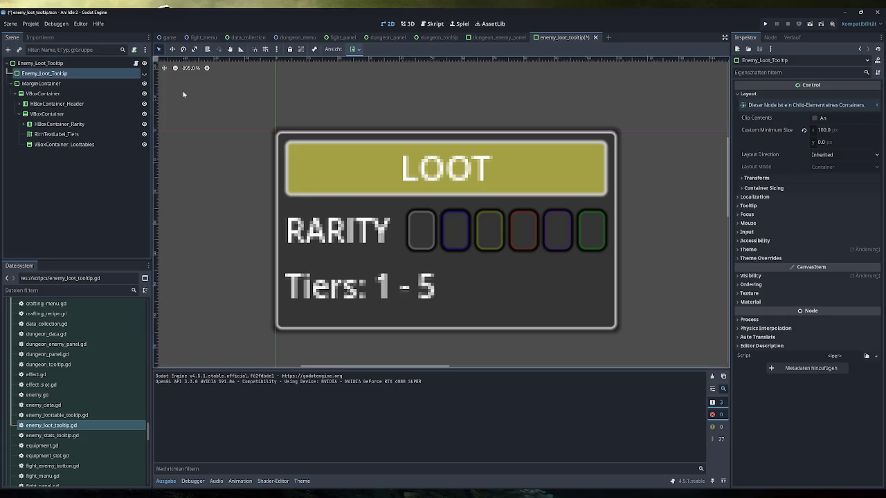
Save the tooltip scene and run the game with F5
left_click(69, 63)
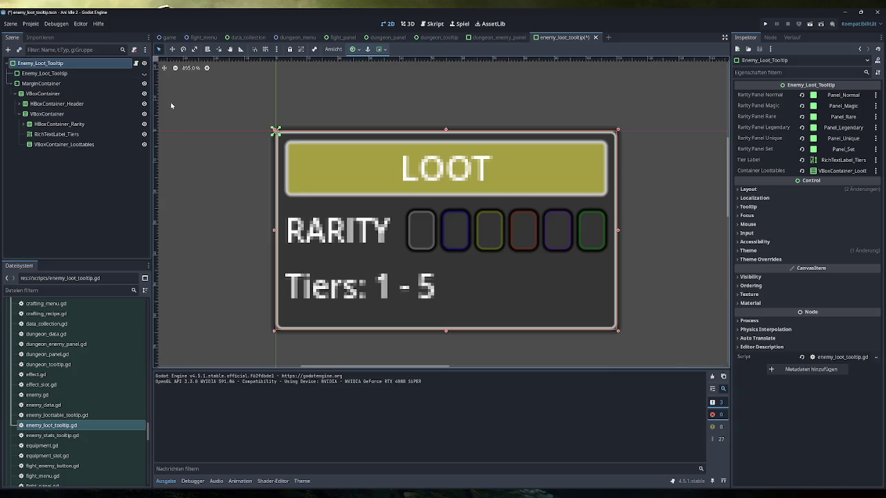
key("ctrl+s")
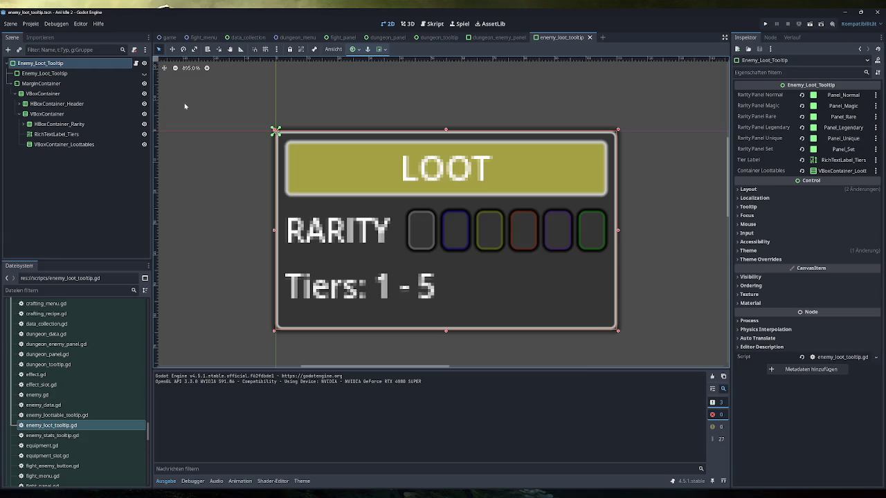
left_click(765, 24)
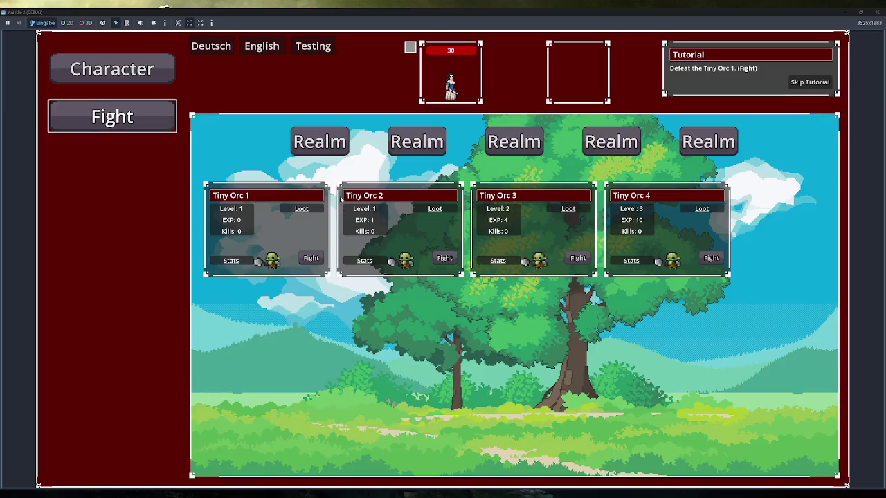
In the running game, skip the tutorial and open the dungeons page
mouse_move(316, 211)
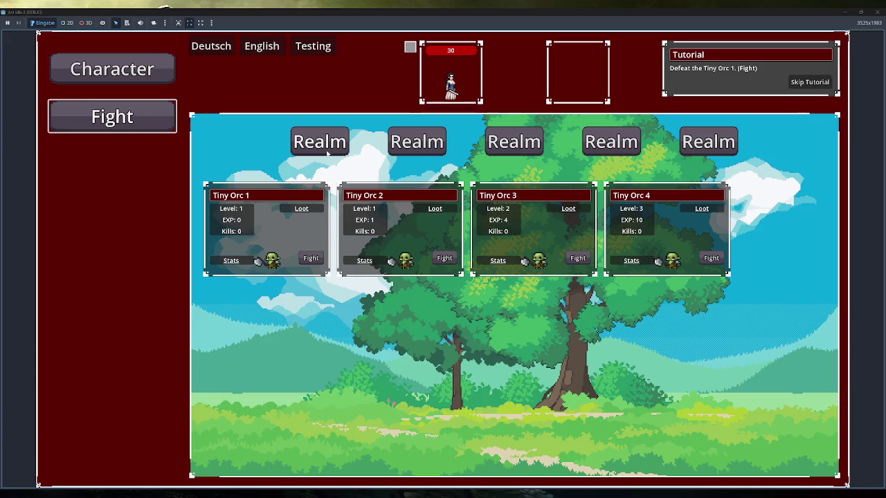
left_click(806, 83)
left_click(131, 213)
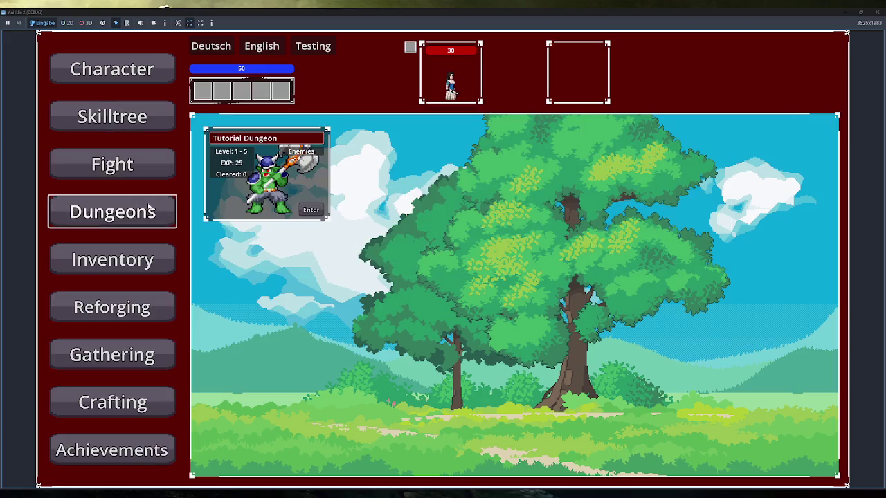
Remove the line 70 breakpoint, resume to show the tooltips, then close the game
mouse_move(311, 148)
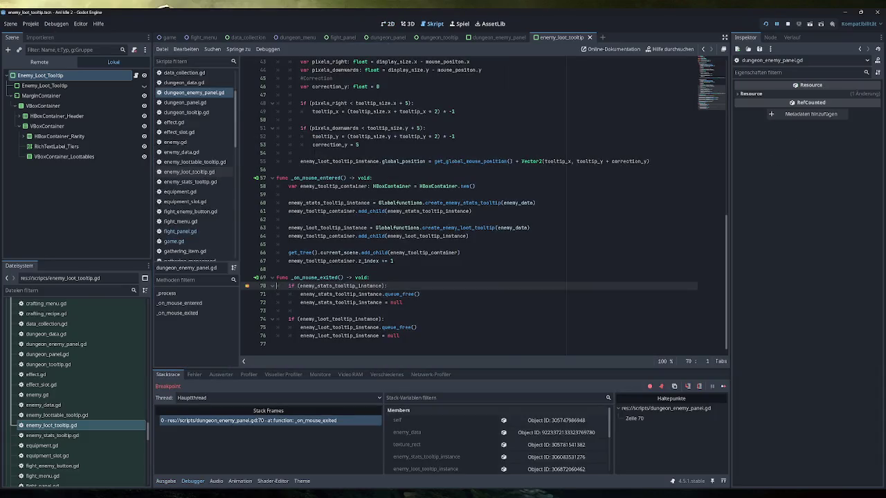
left_click(249, 286)
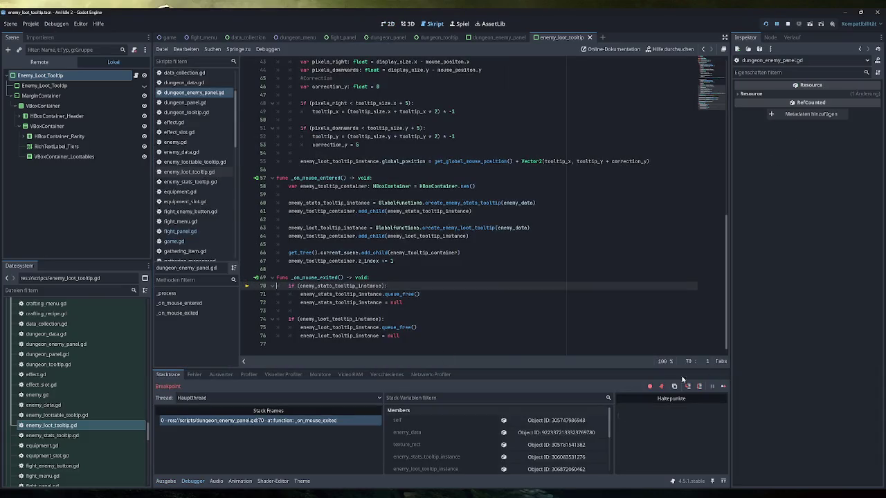
left_click(723, 386)
mouse_move(306, 144)
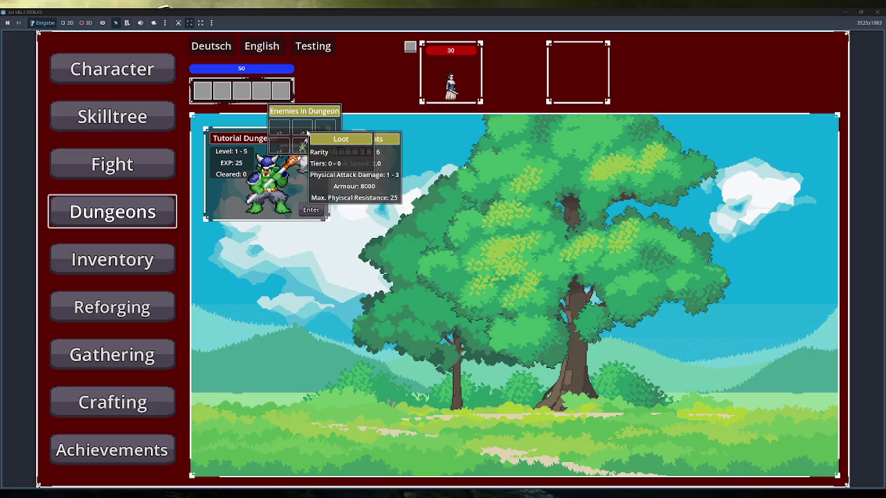
left_click(877, 11)
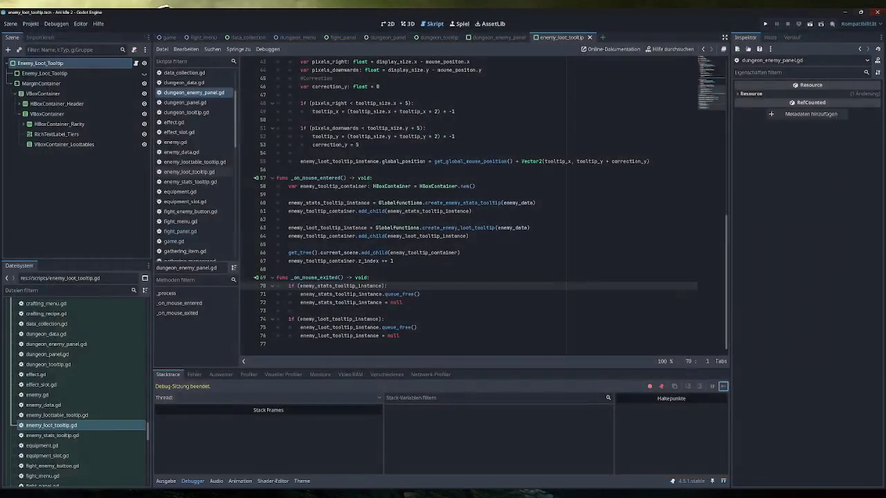
Move MarginContainer under the root and remove the duplicate Enemy_Loot_Tooltip node
left_click(65, 73)
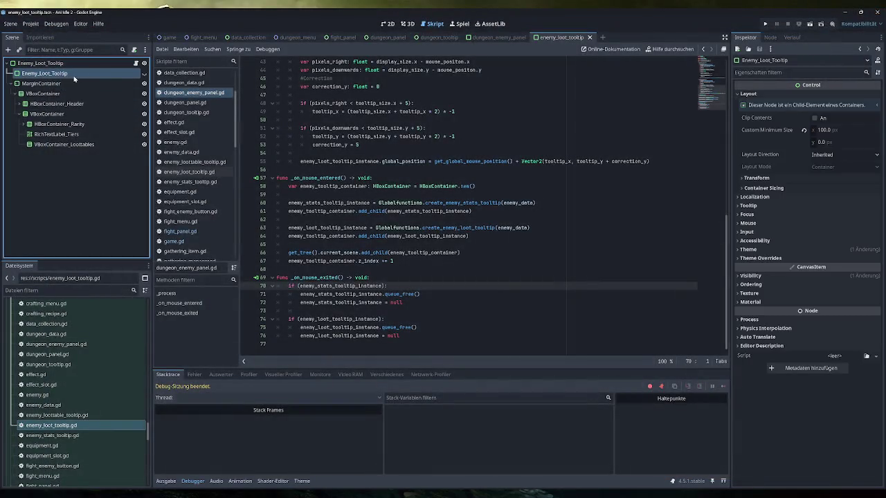
left_click_drag(58, 79, 51, 76)
left_click(412, 271)
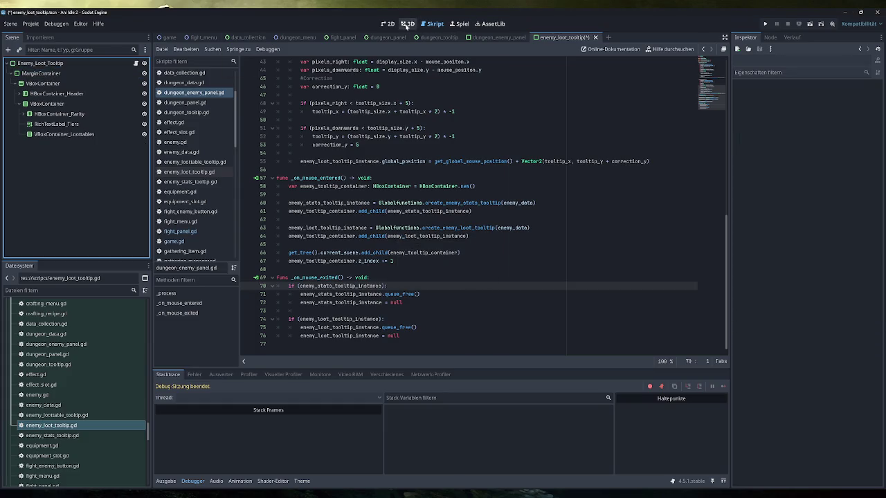
Save the loot tooltip scene from the 2D view and open enemy_stats_tooltip.gd
left_click(387, 24)
left_click(276, 132)
key("ctrl+s")
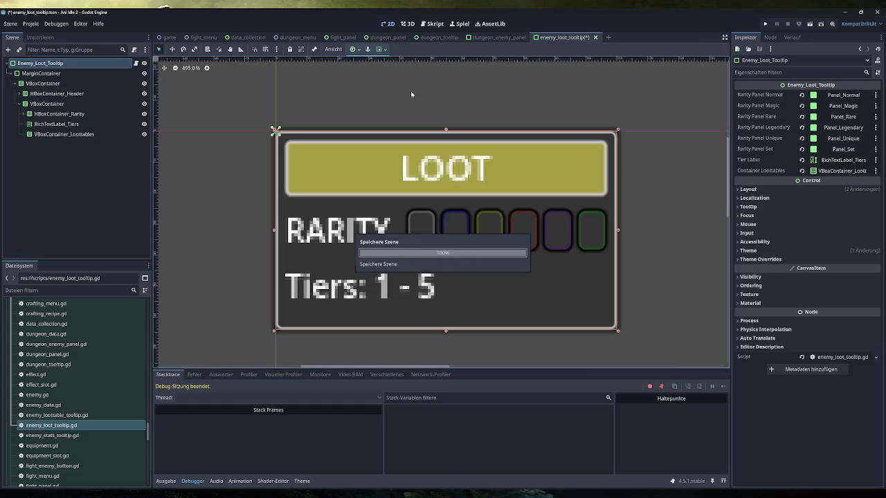
double_click(66, 436)
scroll(68, 420, "down", 10)
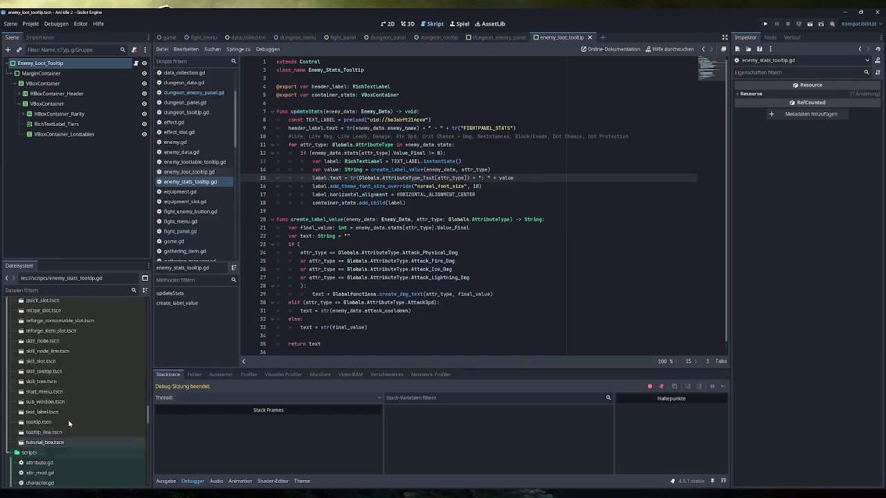
Open enemy_stats_tooltip.tscn and change its root node's type to PanelContainer
scroll(62, 396, "up", 5)
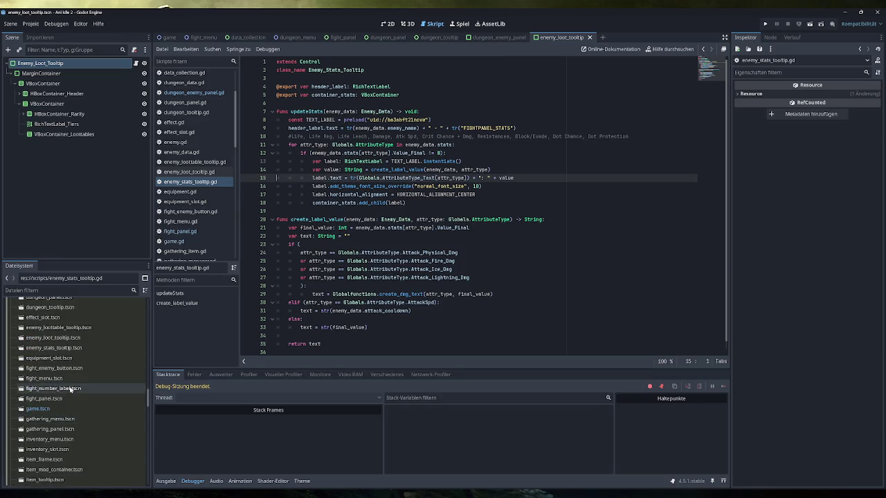
double_click(55, 345)
left_click(388, 23)
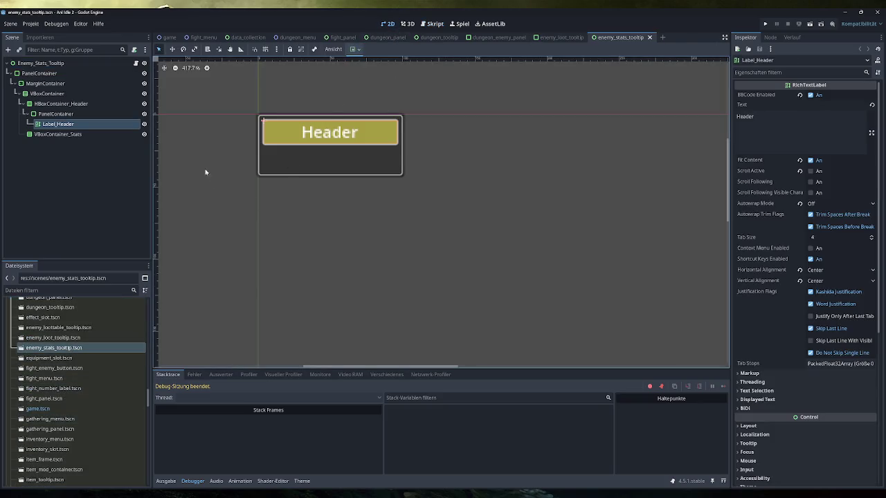
scroll(311, 150, "left", 3)
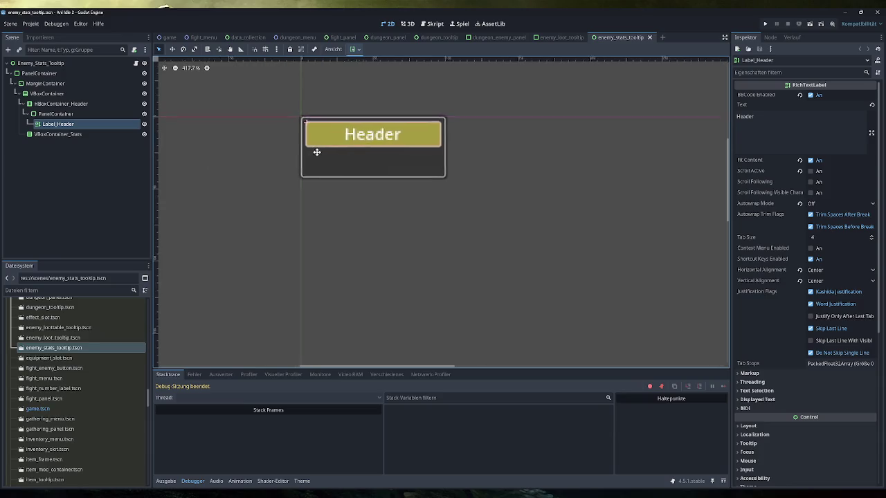
right_click(56, 64)
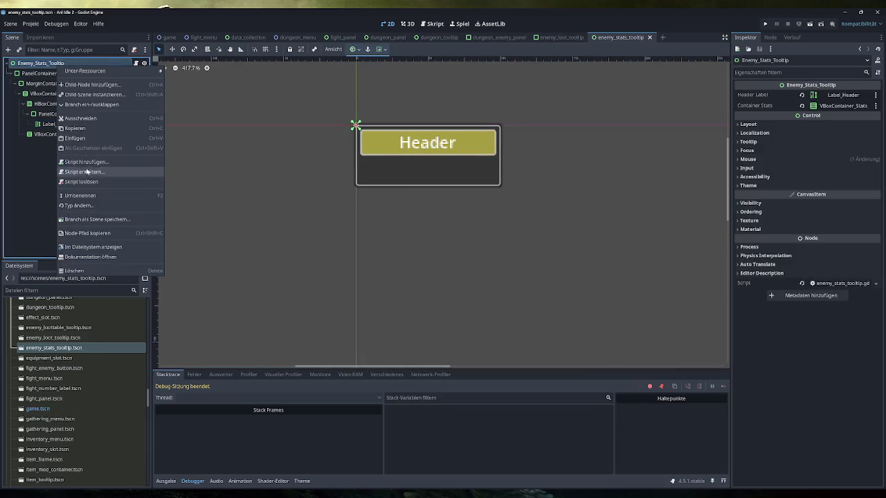
left_click(78, 206)
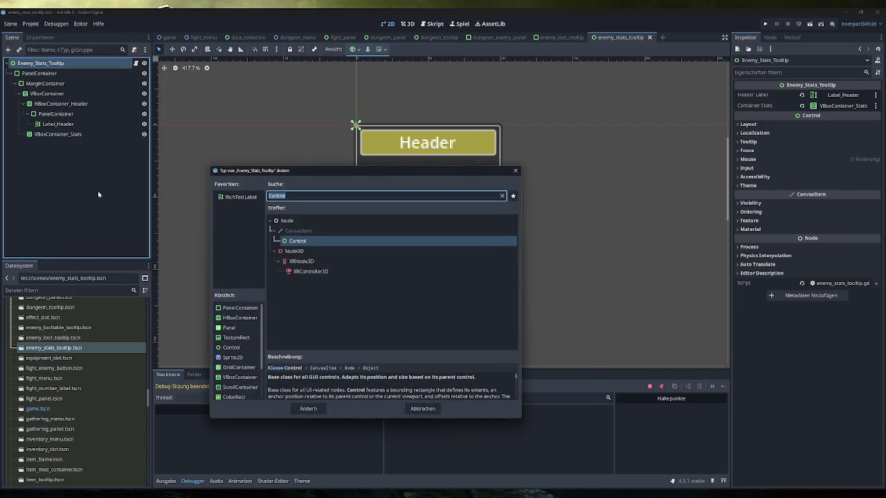
type("PanelContainer")
key("Return")
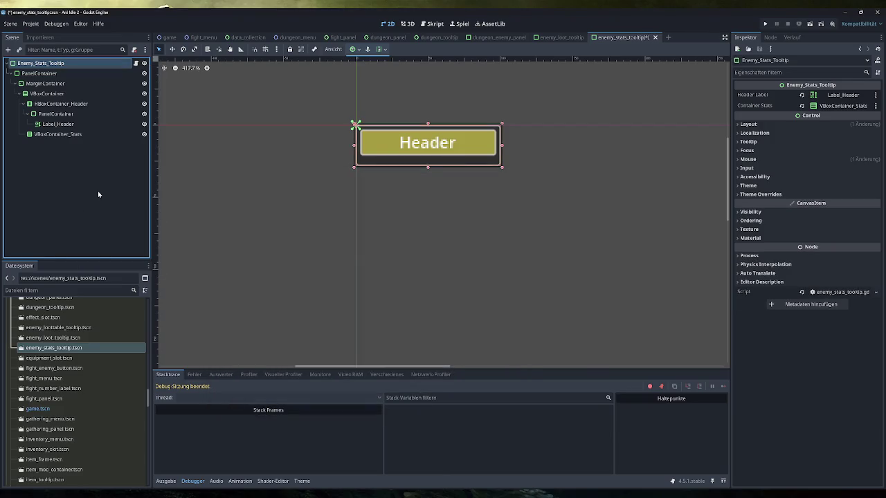
Copy the old PanelContainer's properties and paste them onto the Enemy_Stats_Tooltip root
left_click(79, 75)
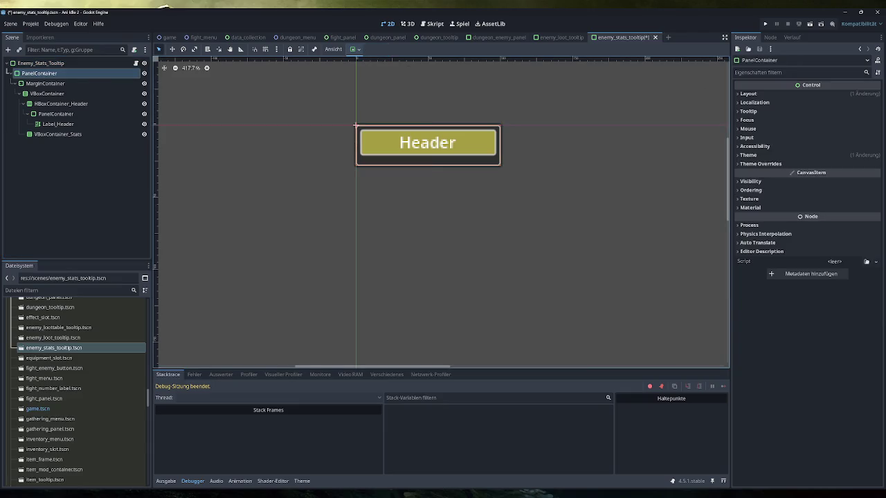
left_click(878, 73)
left_click(257, 99)
left_click(128, 63)
left_click(877, 72)
left_click(816, 132)
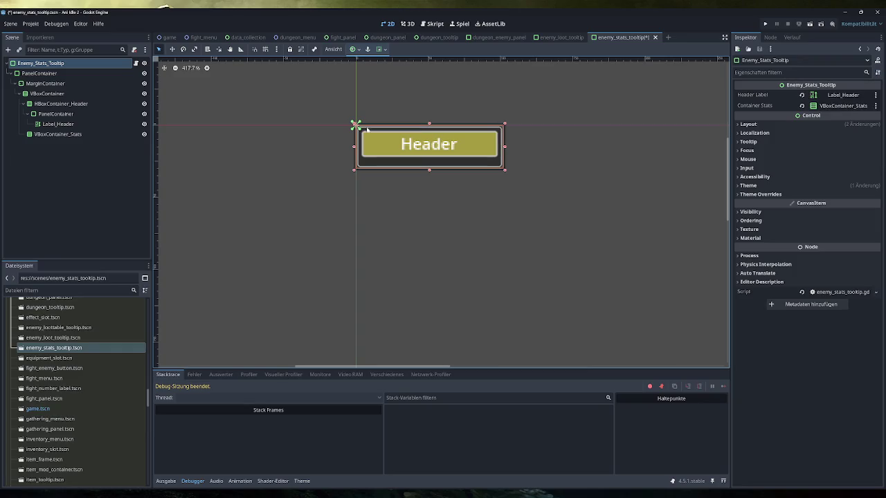
Delete the redundant PanelContainer and run the game to test the tooltips
left_click(52, 74)
key("Delete")
key("Return")
left_click(42, 62)
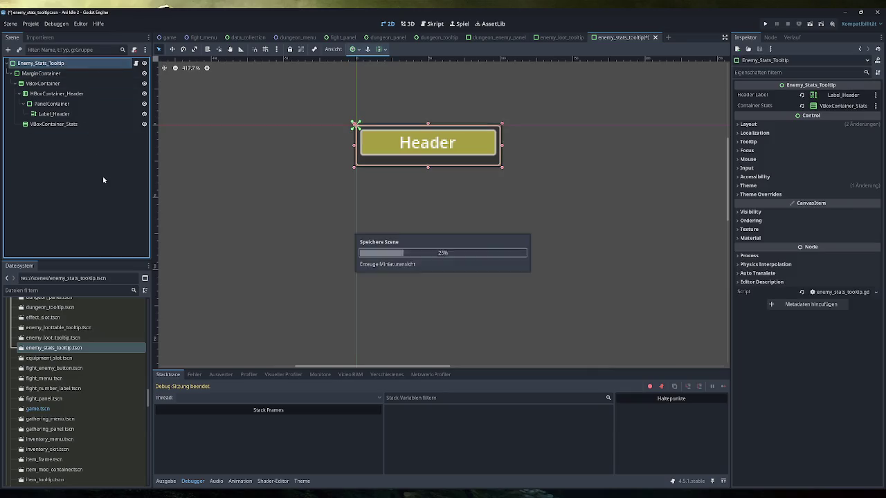
left_click(765, 24)
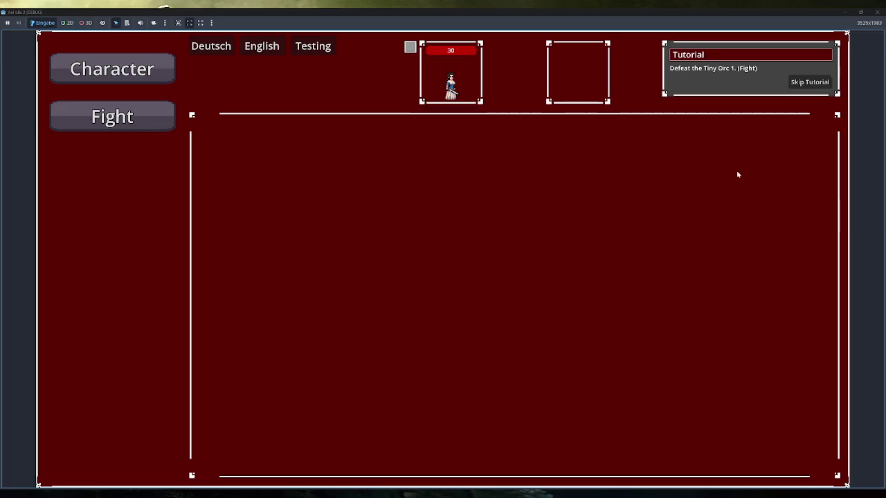
left_click(803, 84)
left_click(148, 200)
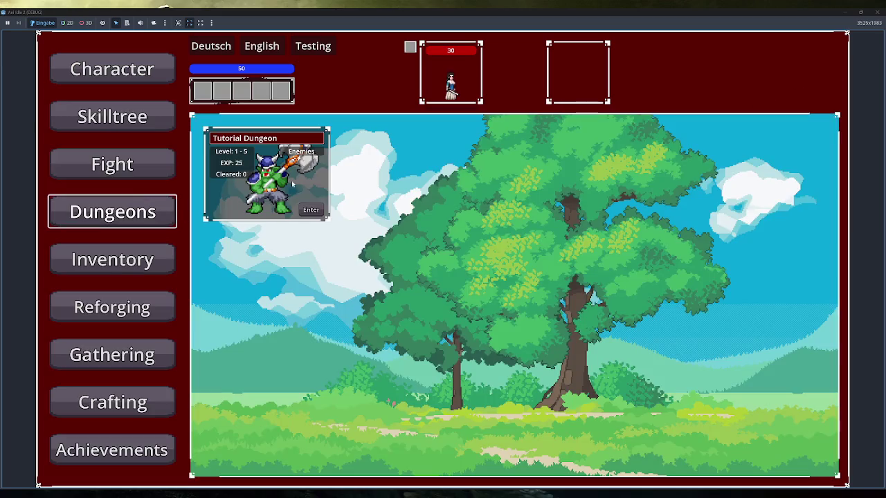
mouse_move(325, 133)
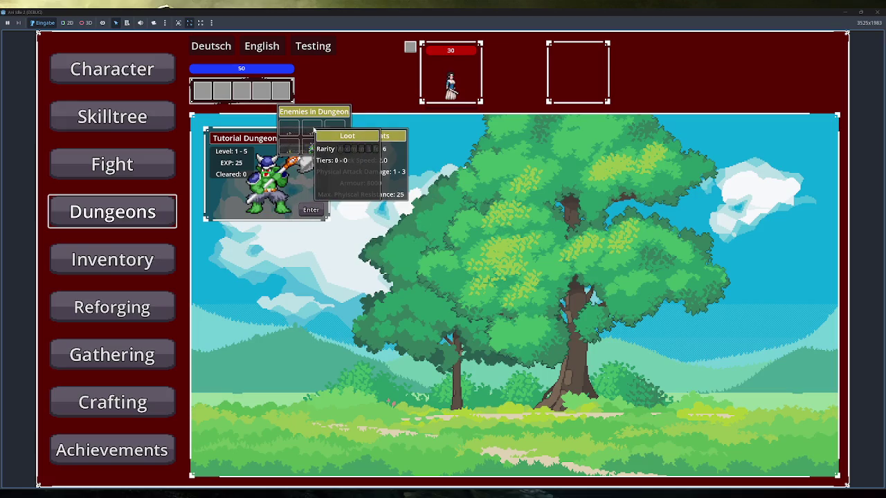
mouse_move(285, 135)
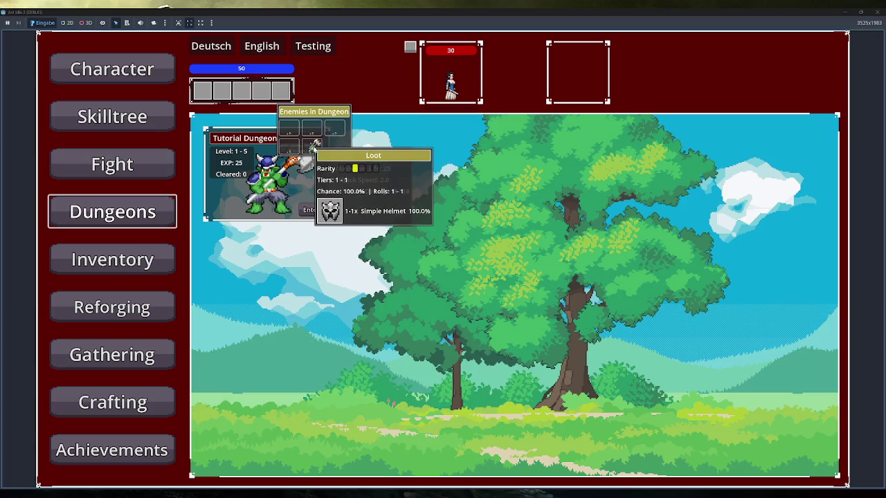
key("F8")
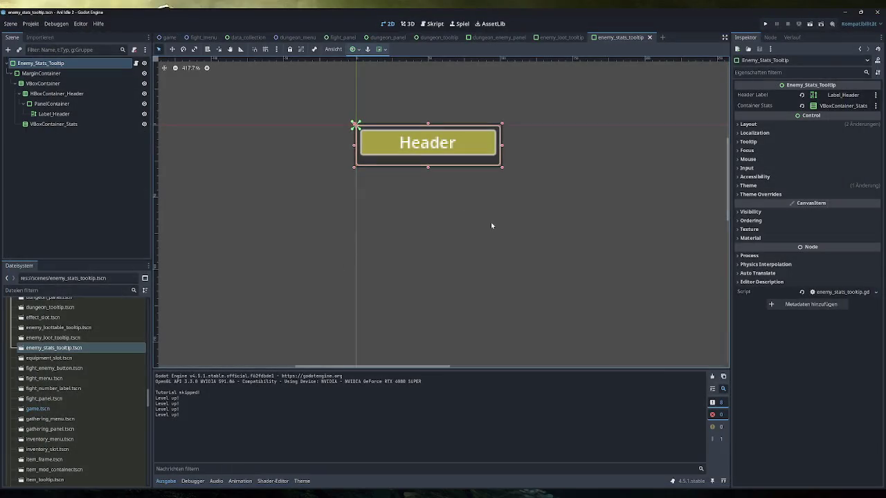
Check the root's Layout and Transform settings, then create a new empty scene tab
left_click(777, 124)
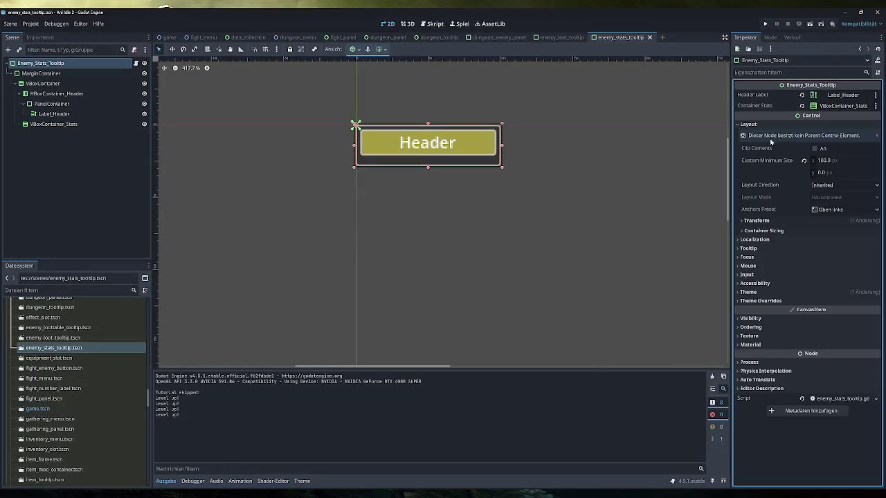
left_click(775, 220)
left_click(776, 221)
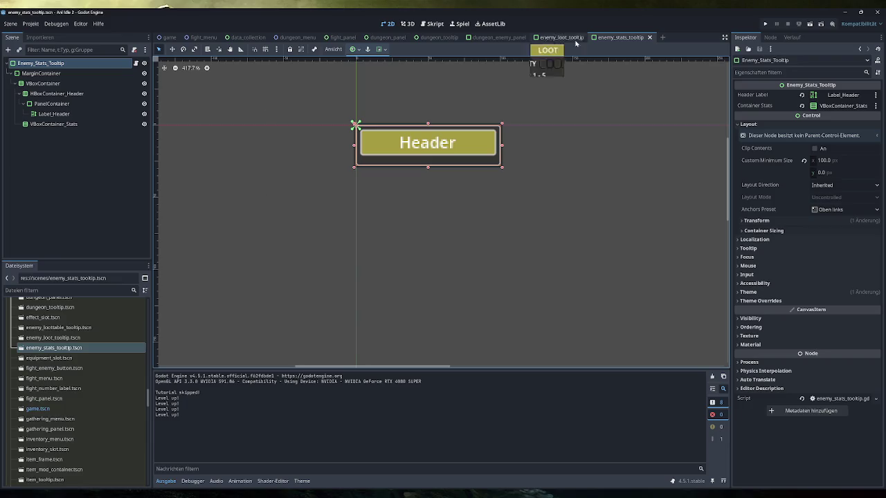
left_click(662, 37)
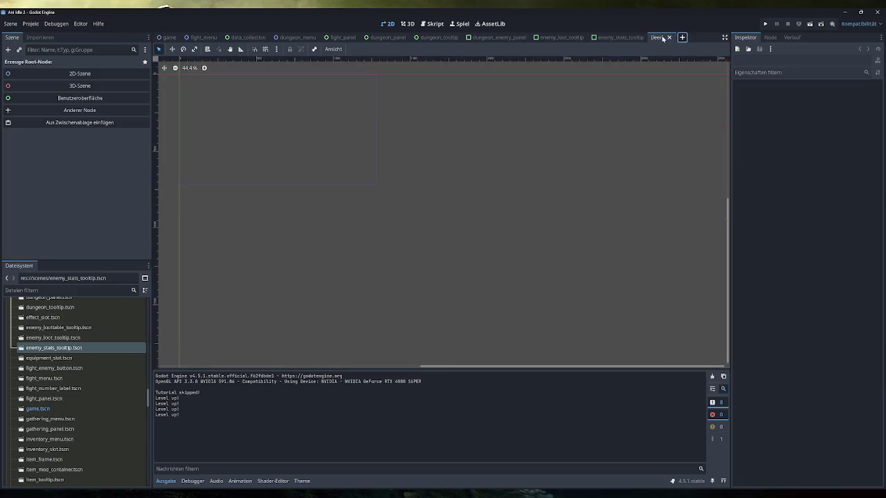
Create a User Interface root and change its type to BoxContainer
left_click(80, 97)
right_click(78, 63)
left_click(108, 170)
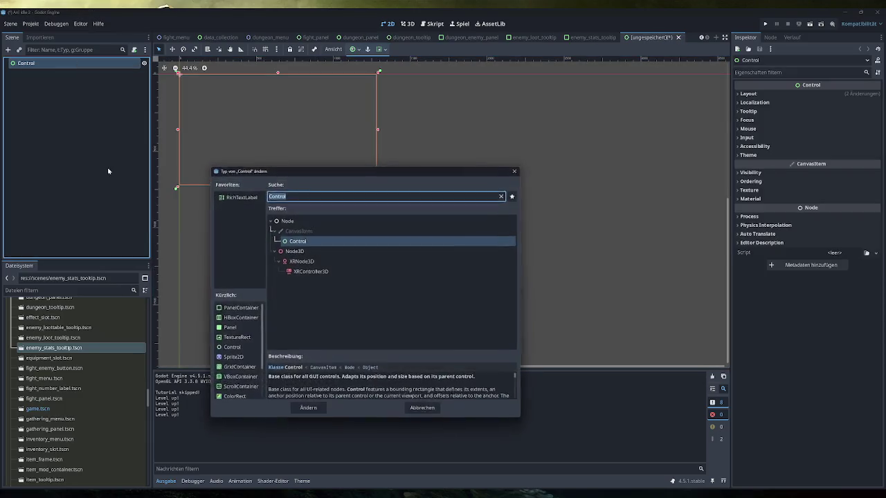
type("box")
key("Return")
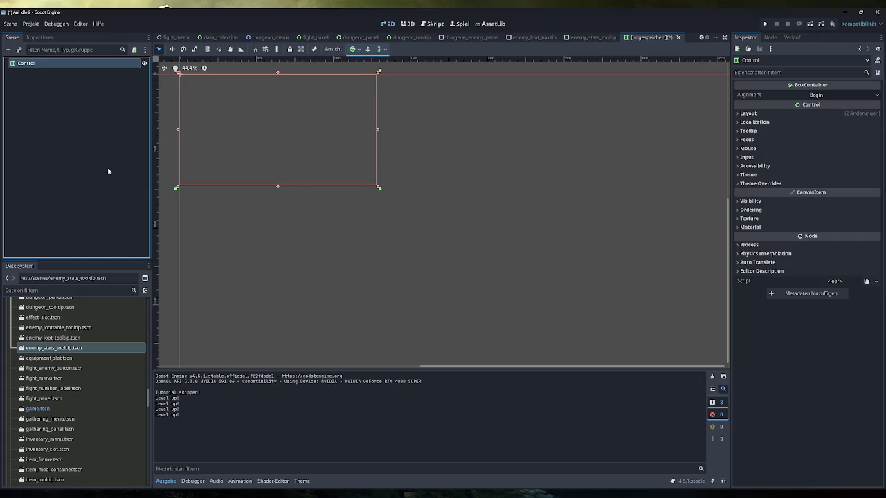
Instance Enemy_Stats_Tooltip and Enemy_Loot_Tooltip under the root and shrink it to minimum size
left_click_drag(79, 349, 59, 68)
left_click_drag(53, 340, 45, 66)
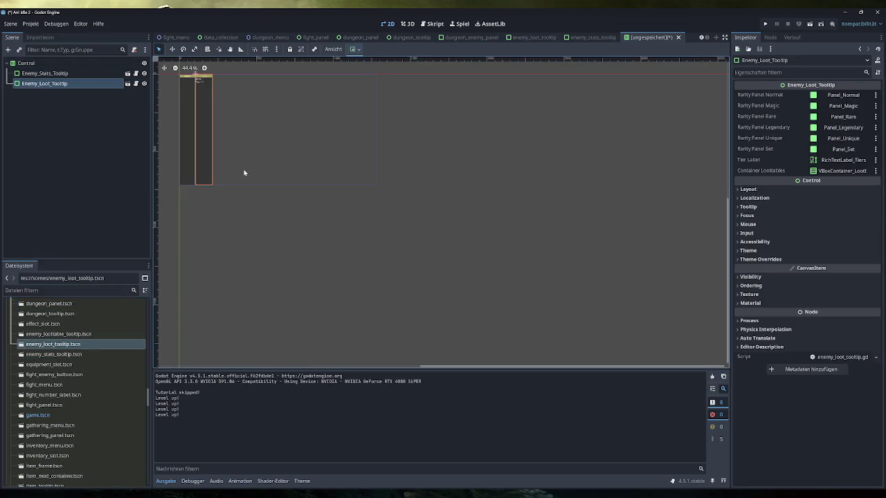
left_click_drag(243, 172, 359, 263)
left_click(83, 63)
left_click(748, 113)
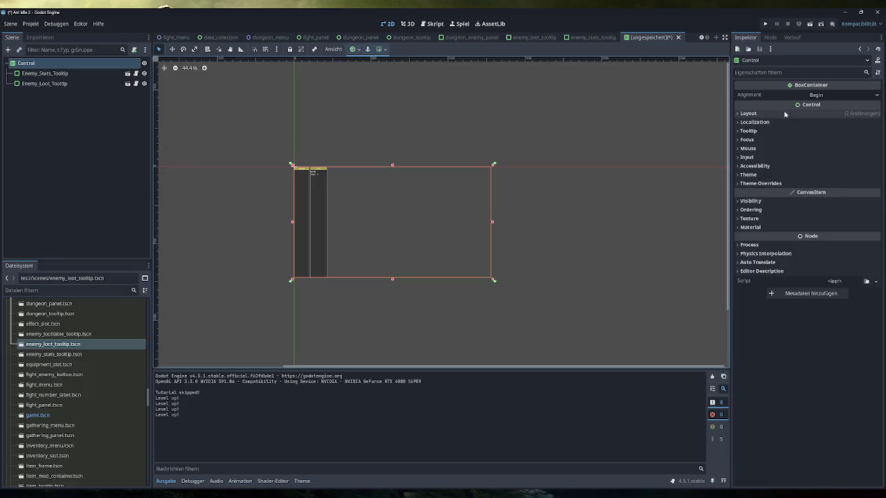
left_click(845, 199)
scroll(281, 173, "up", 2)
scroll(281, 172, "up", 10)
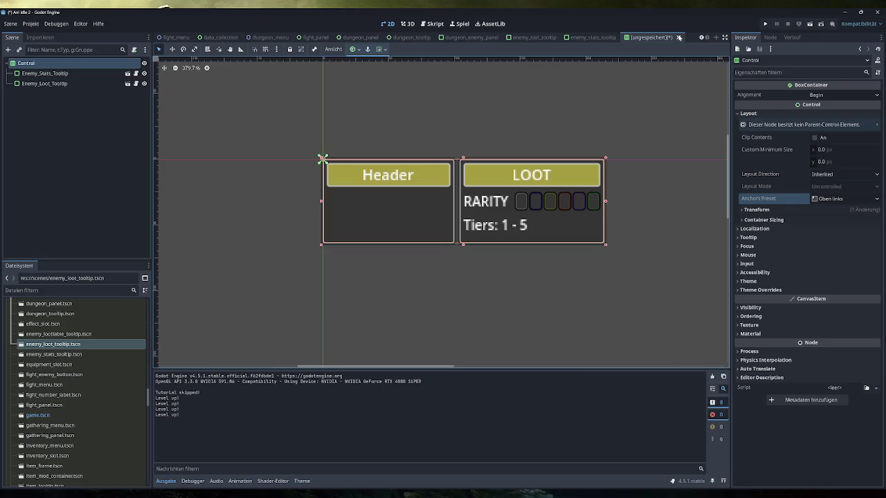
Discard the test scene unsaved, breakpoint line 70 of dungeon_enemy_panel.gd, and run the game
left_click(678, 37)
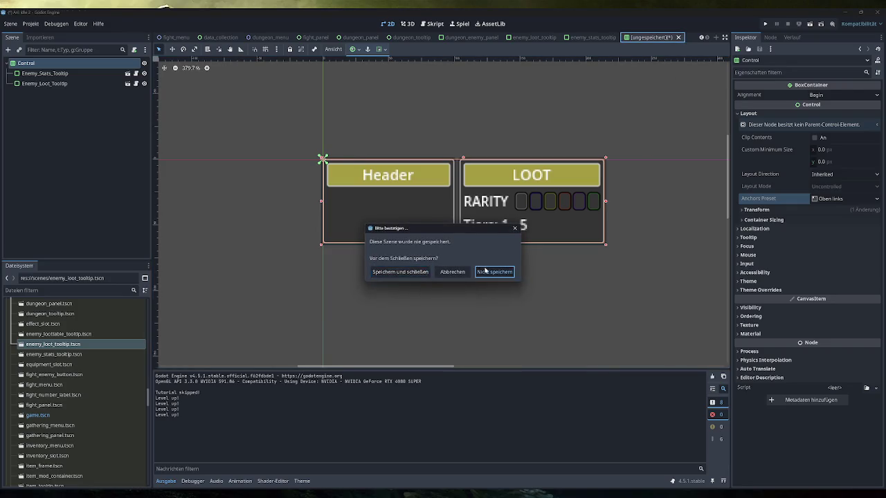
left_click(495, 271)
left_click(433, 23)
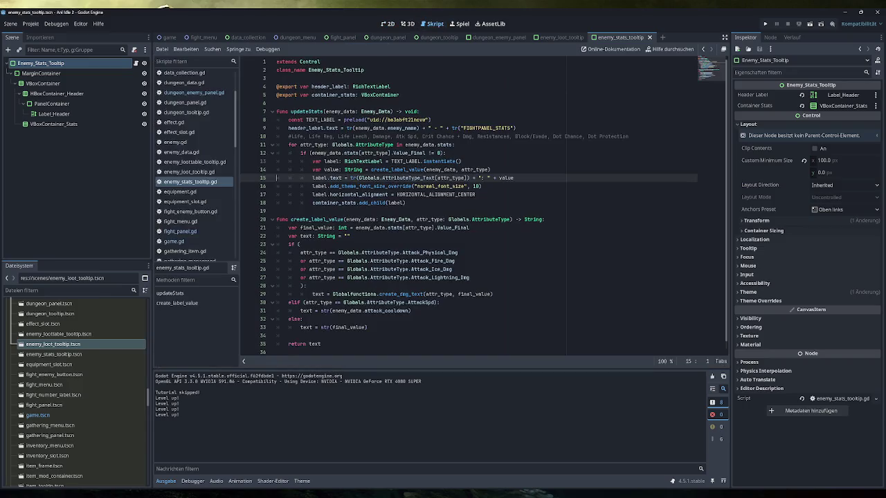
left_click(194, 92)
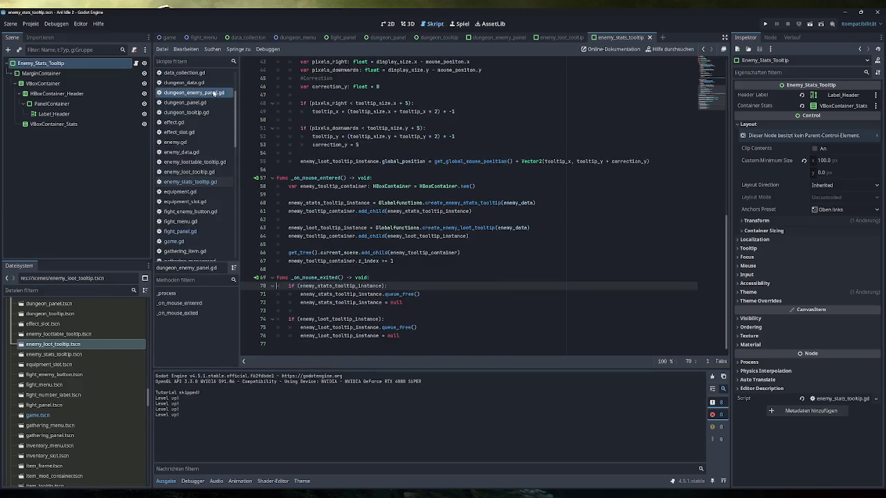
left_click(247, 286)
left_click(763, 24)
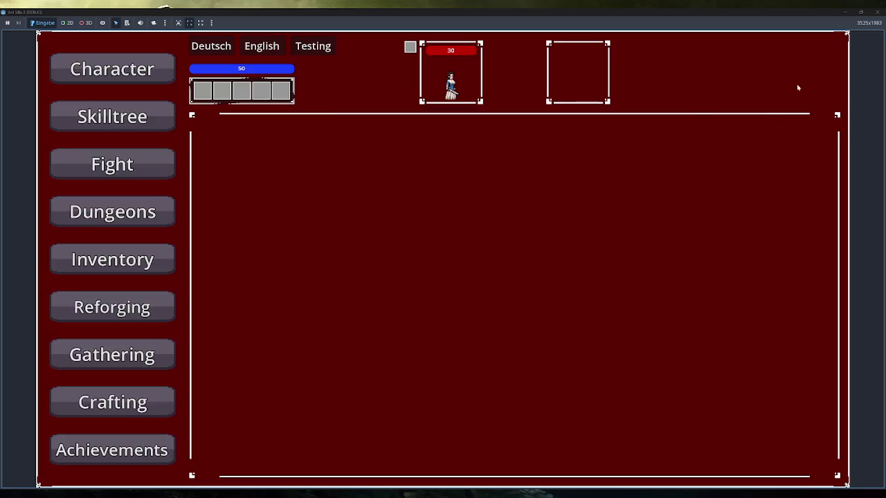
Open the in-game dungeon list and hover an enemy to trigger the breakpoint
left_click(113, 204)
mouse_move(304, 152)
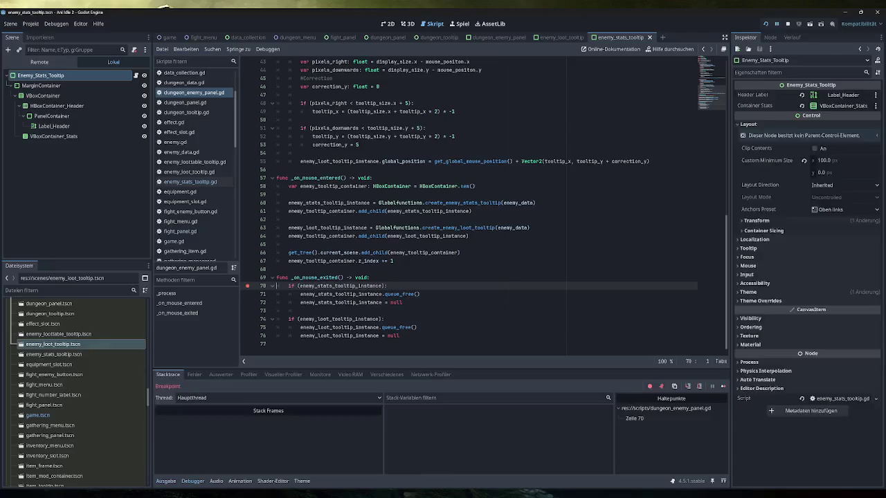
mouse_move(257, 494)
left_click(258, 463)
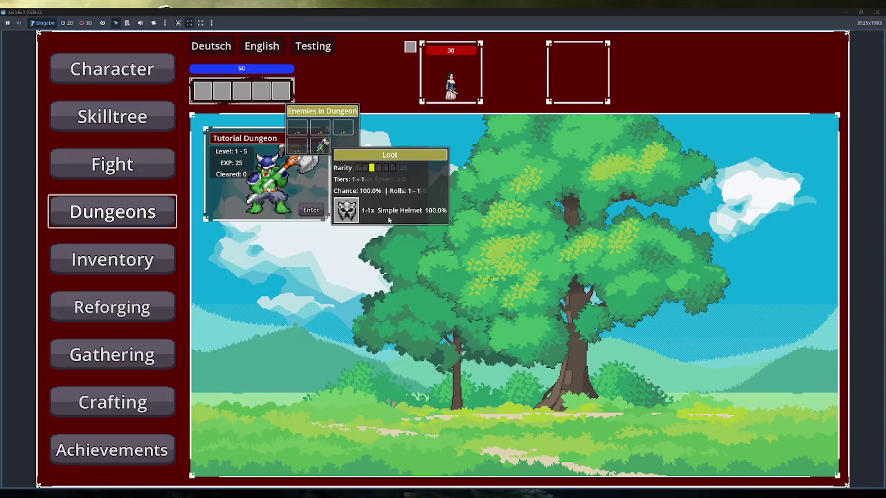
Maximize and close the paused game window, then relaunch the debug run
mouse_move(579, 15)
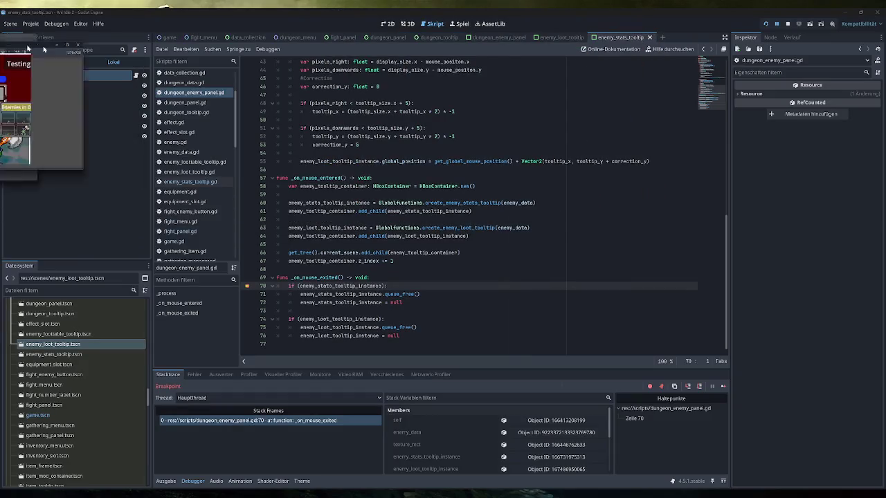
key("F12")
left_click_drag(387, 97, 447, 9)
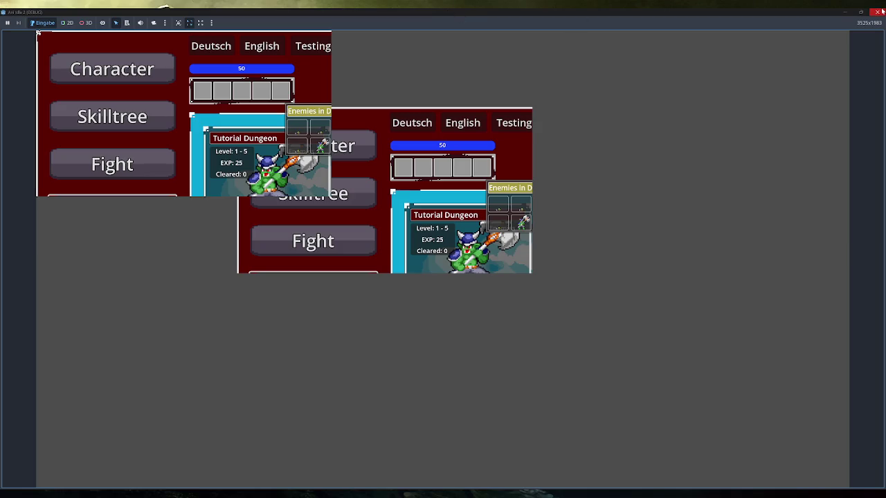
left_click(882, 10)
left_click(768, 27)
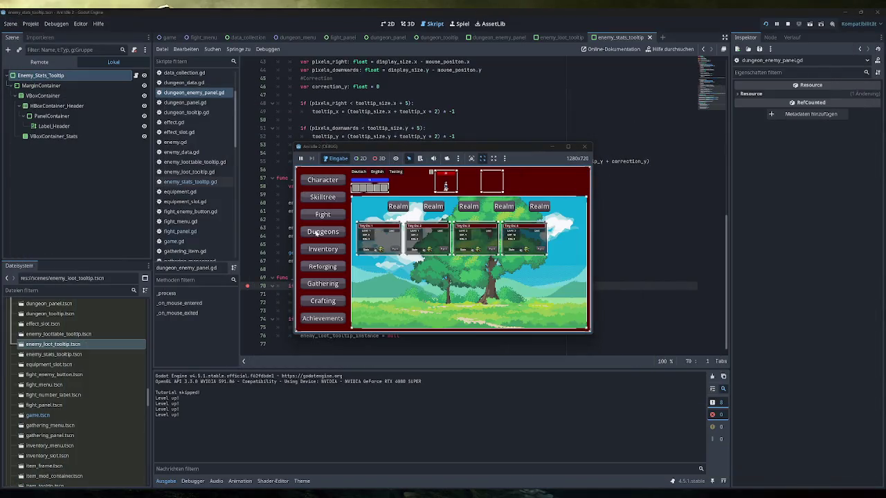
Open the dungeon list to trigger the enemy tooltip, then minimize the game window
left_click(318, 233)
mouse_move(385, 231)
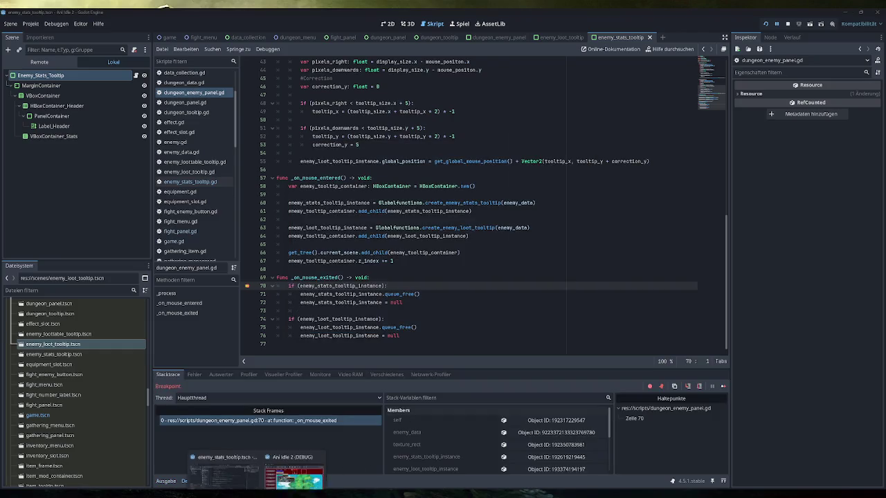
left_click(256, 463)
left_click(551, 147)
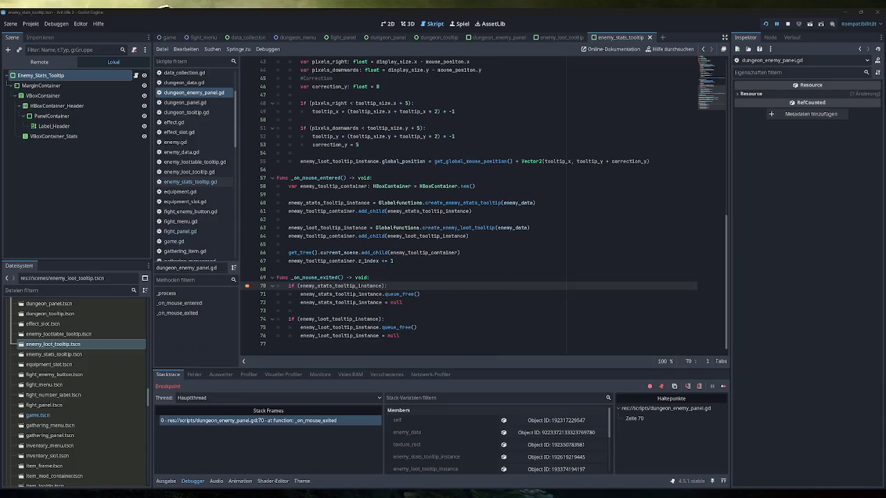
left_click(39, 61)
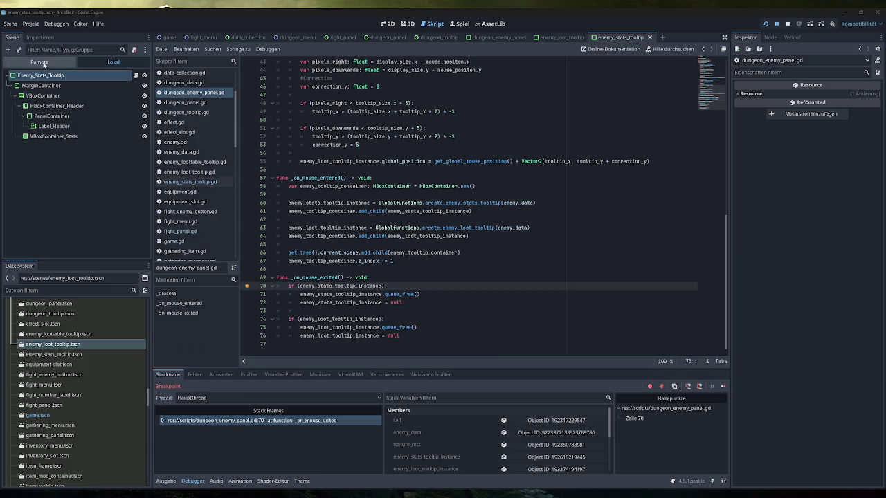
scroll(33, 160, "down", 3)
left_click(70, 232)
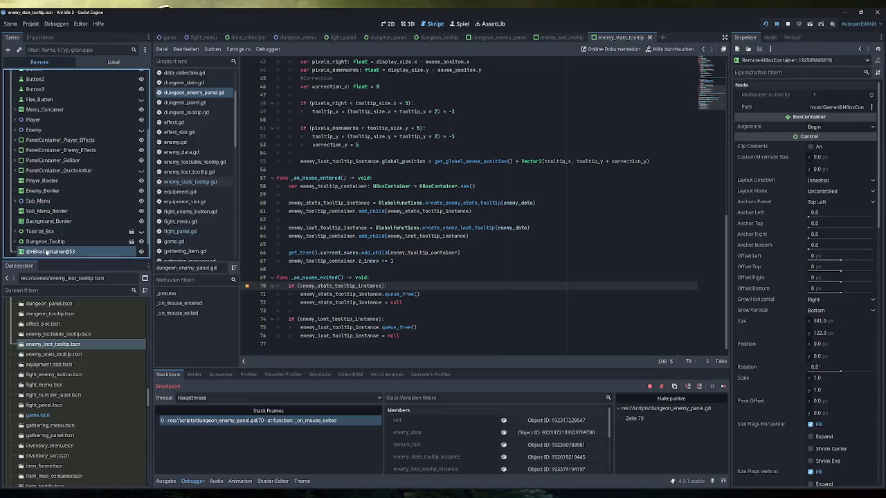
left_click(73, 242)
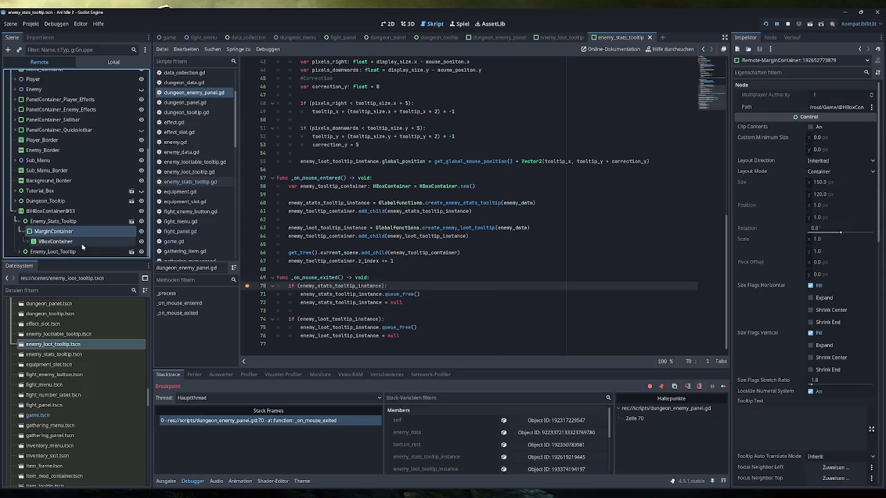
left_click(83, 251)
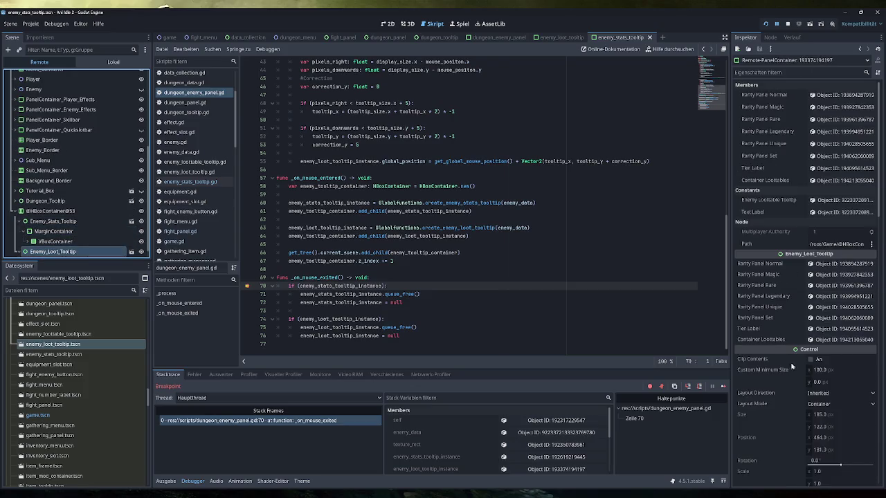
left_click(56, 220)
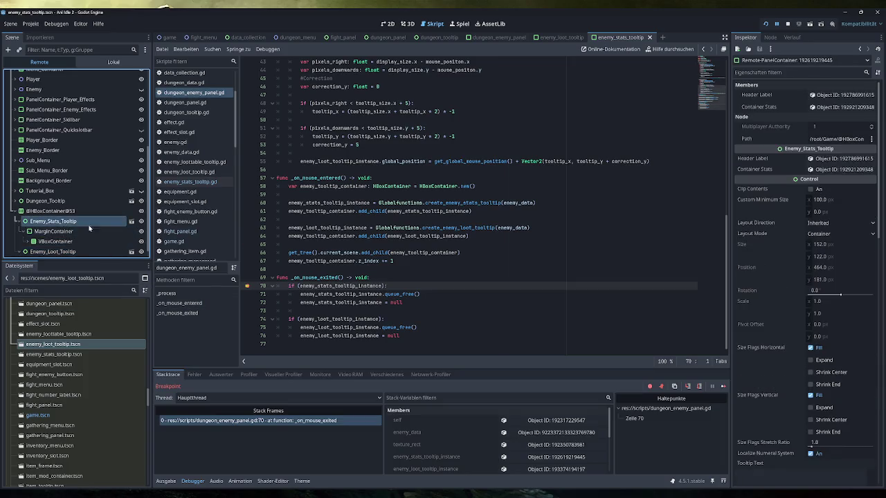
scroll(793, 361, "down", 5)
scroll(793, 361, "up", 4)
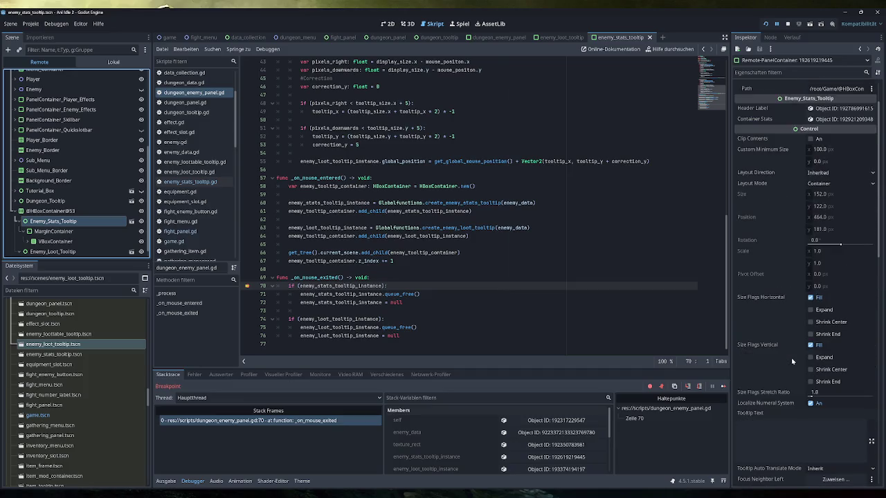
scroll(793, 361, "up", 1)
scroll(57, 241, "up", 1)
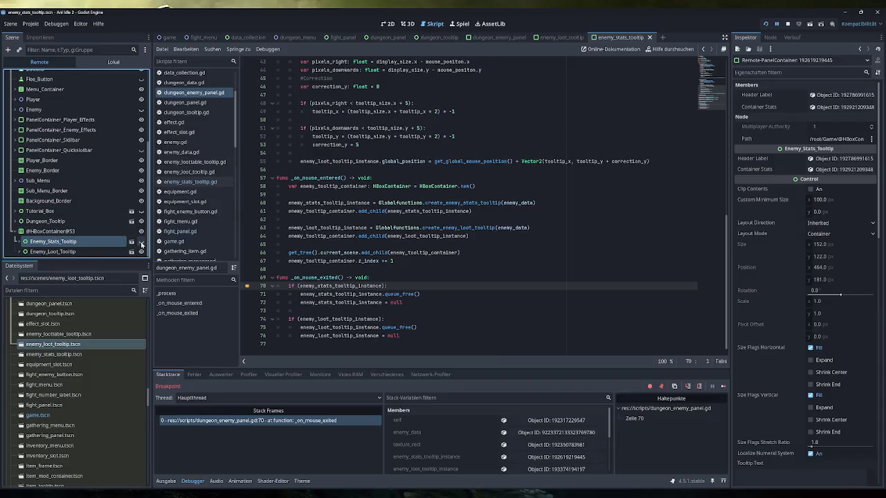
Toggle Enemy_Loot_Tooltip's visibility off and on, and set the stats tooltip's minimum width to 100
left_click(141, 253)
left_click(141, 252)
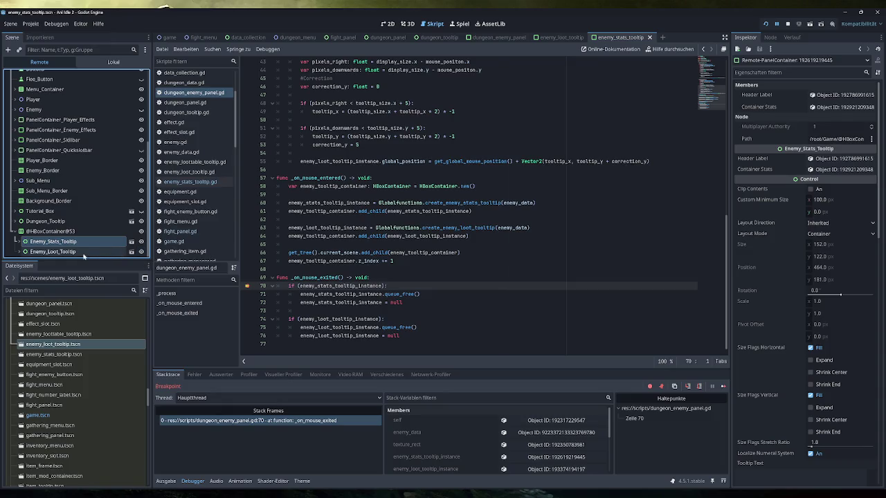
mouse_move(822, 200)
left_mouse_down()
mouse_move(873, 200)
mouse_move(814, 202)
mouse_move(867, 200)
left_mouse_up()
type("100")
key("Return")
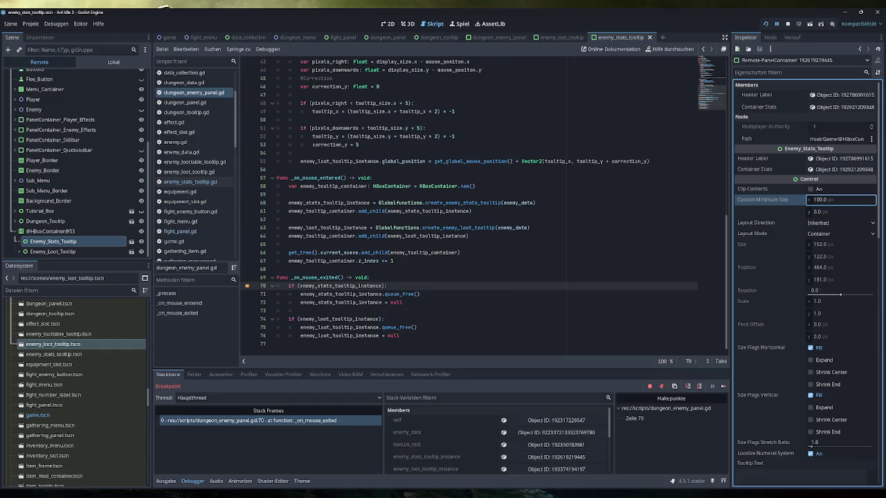
left_click(76, 231)
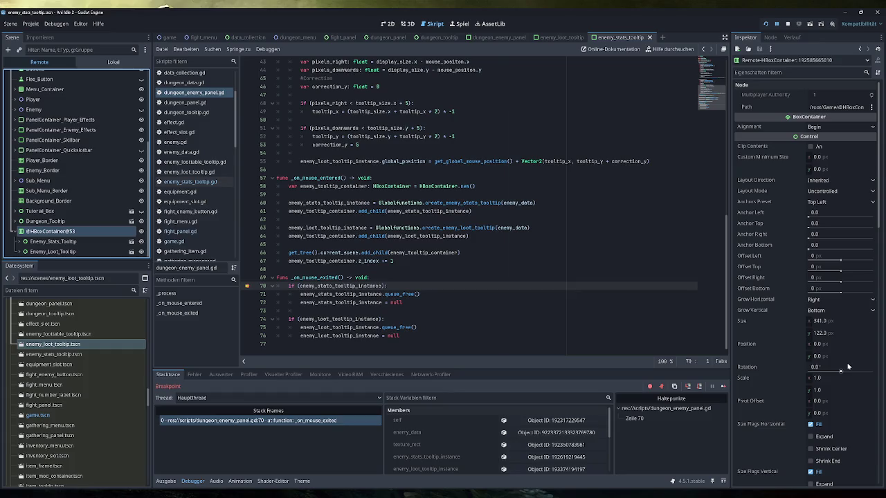
scroll(847, 361, "down", 2)
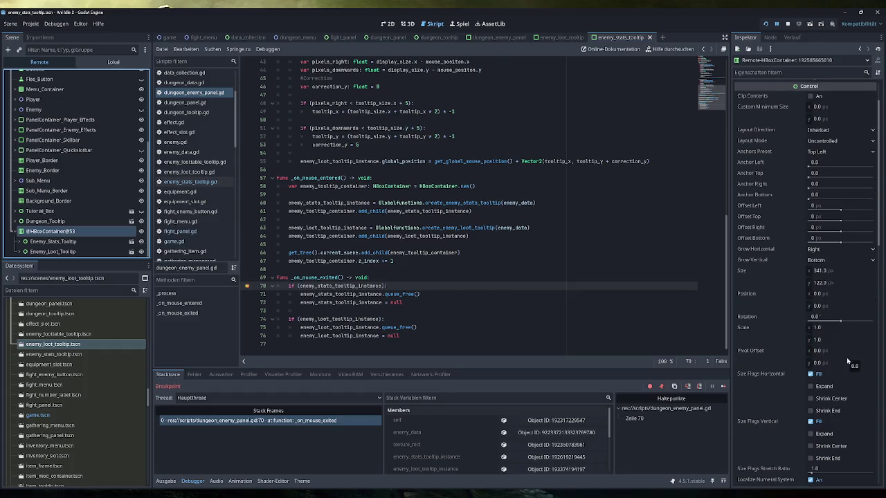
scroll(846, 357, "up", 2)
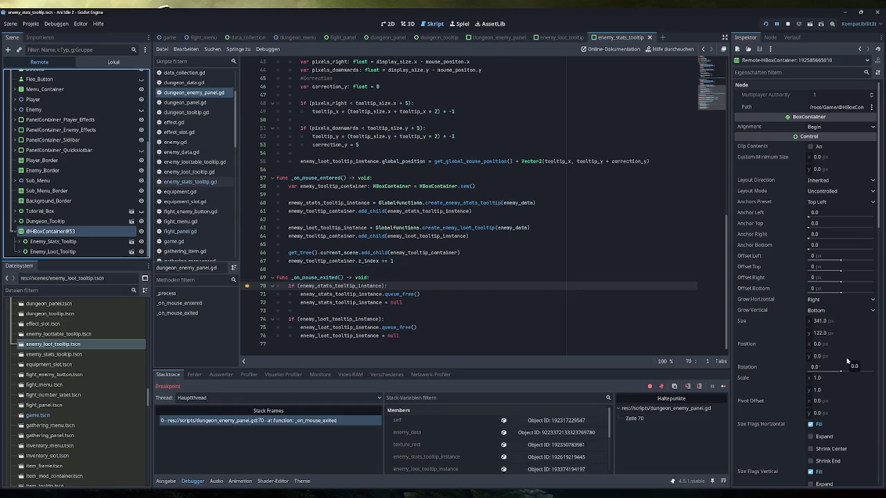
Try Center alignment on the tooltip container, then set it back to Begin
left_click(829, 132)
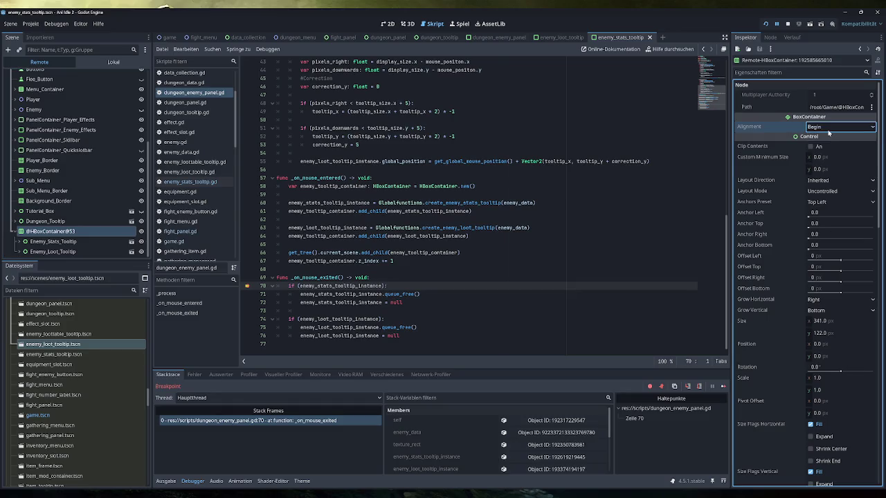
left_click(828, 131)
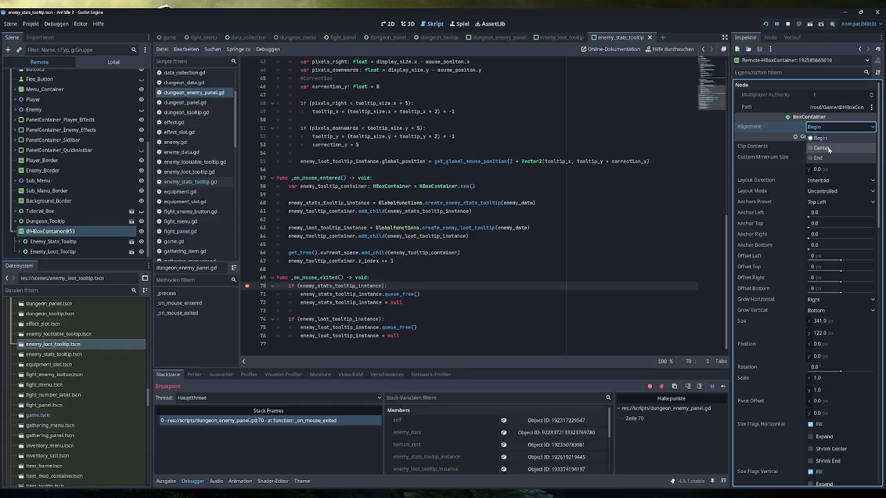
left_click(828, 149)
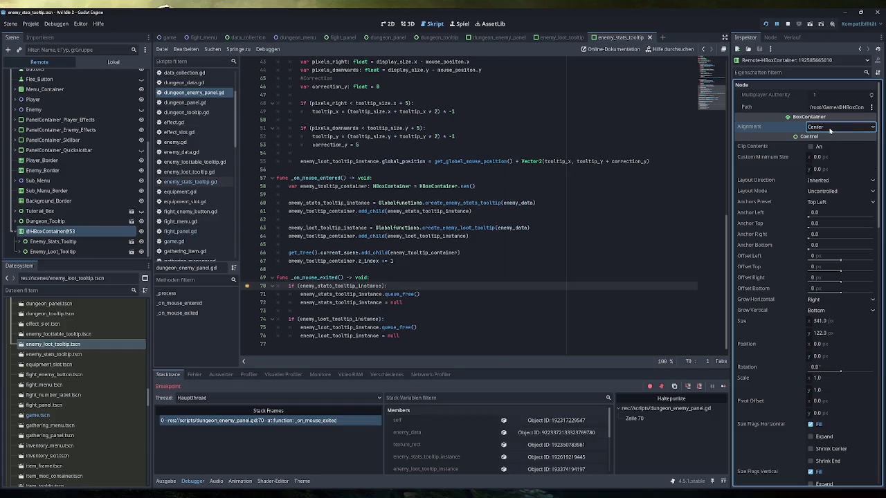
left_click(829, 129)
left_click(833, 138)
left_click(843, 128)
key("Escape")
left_click(840, 142)
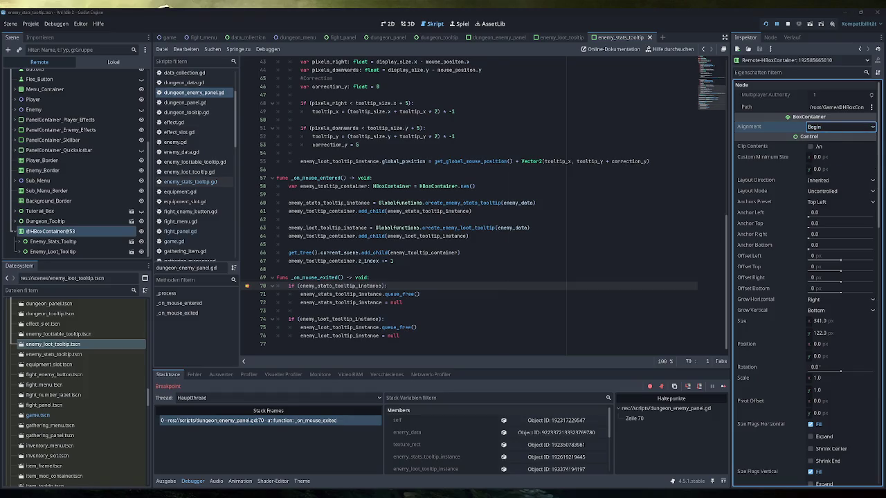
Check the paused game window, then stop the debug session
key("alt+Tab")
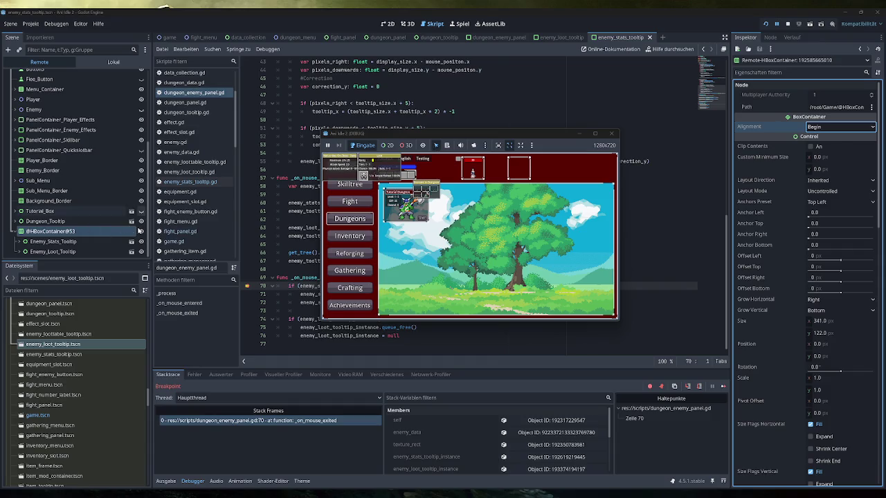
left_click(135, 232)
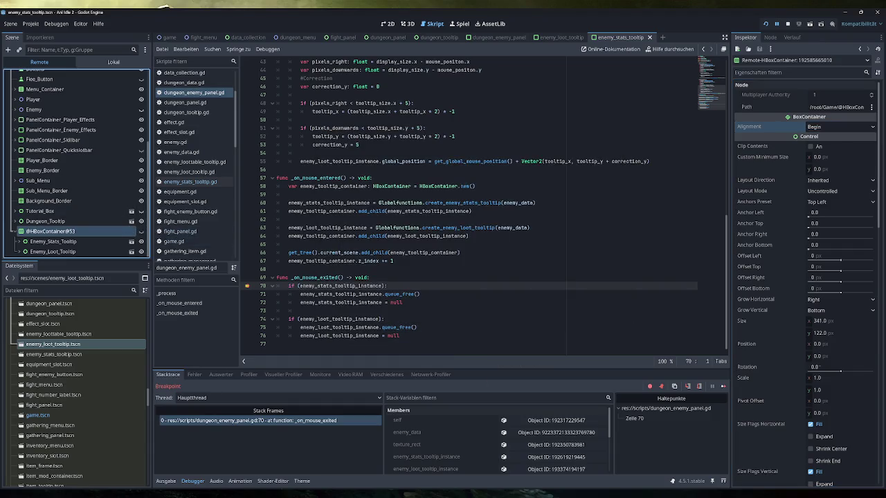
left_click(256, 460)
left_click(787, 24)
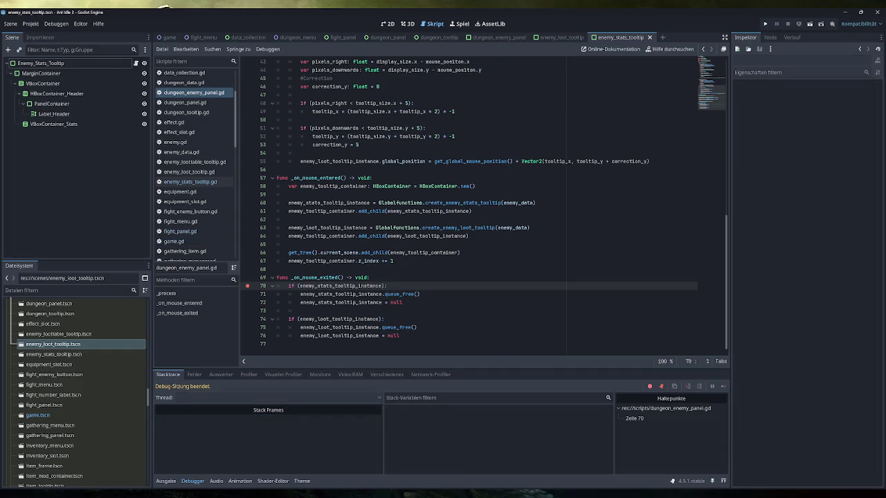
Relaunch the debug run, skip the tutorial popup, and open the dungeon list
left_click(765, 24)
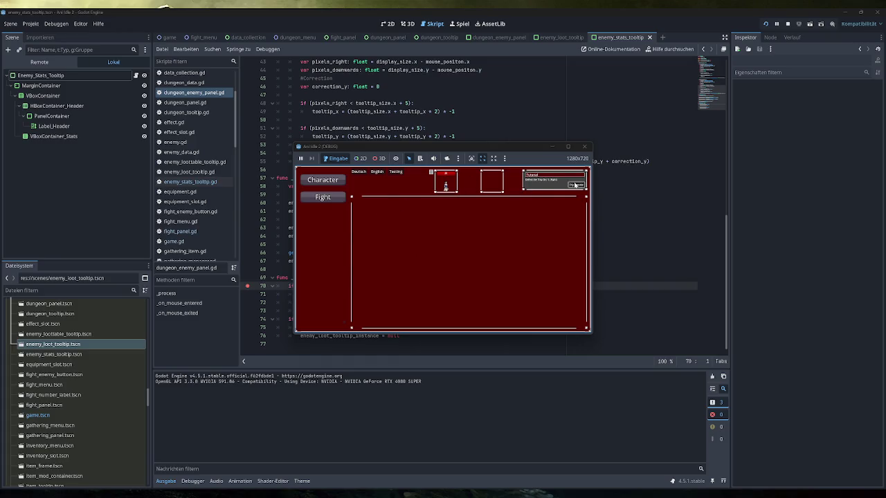
left_click(578, 184)
left_click(336, 234)
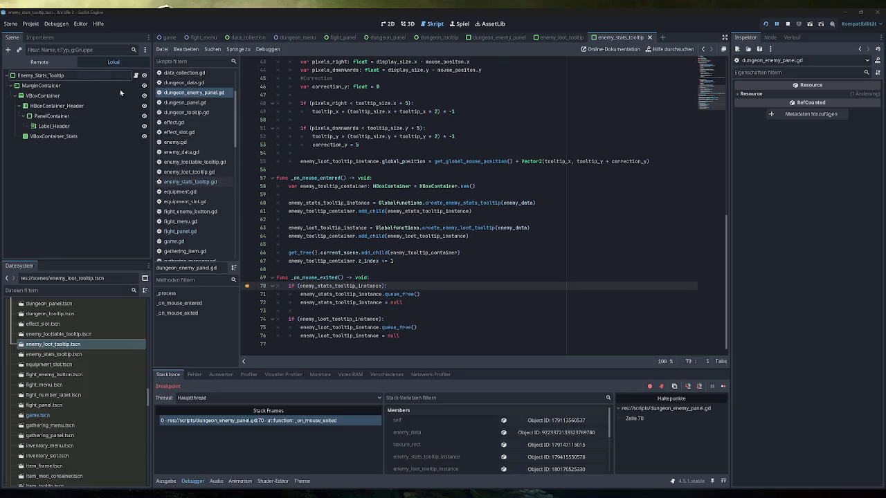
Select the tooltip HBoxContainer in the Remote tree and scroll to its theme overrides
left_click(39, 62)
left_click(51, 251)
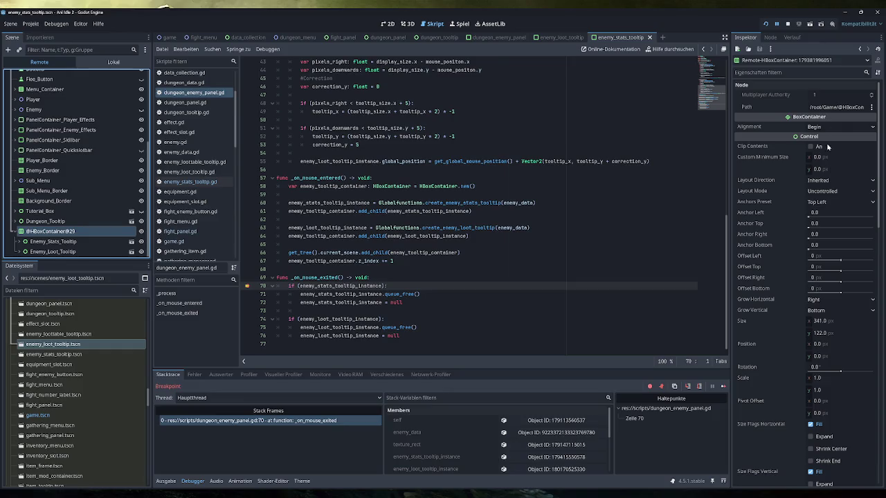
scroll(810, 166, "down", 2)
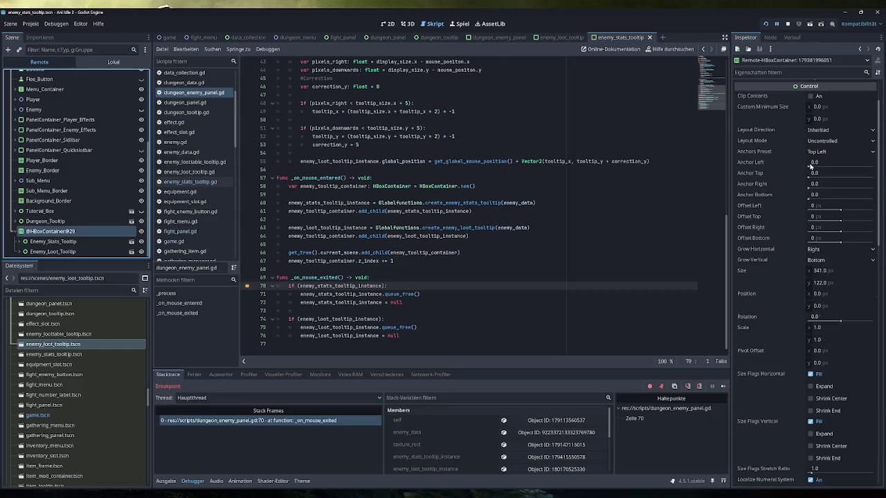
scroll(793, 178, "down", 3)
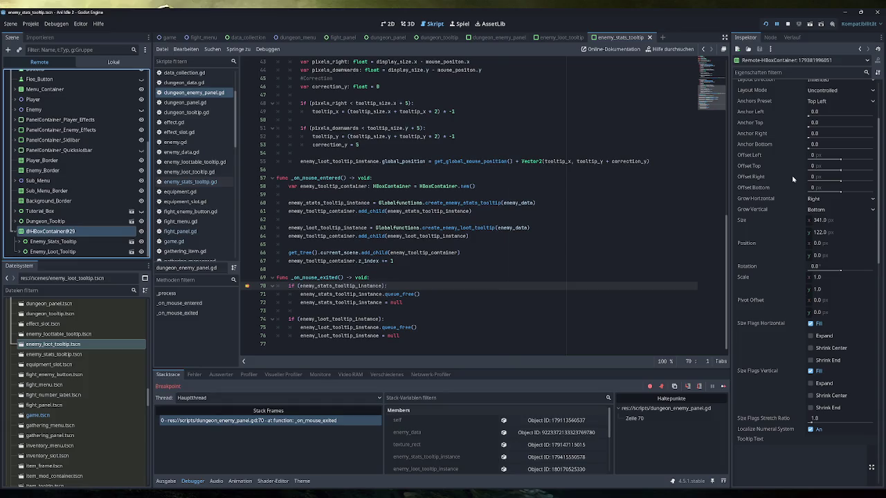
scroll(793, 179, "down", 6)
scroll(793, 179, "down", 4)
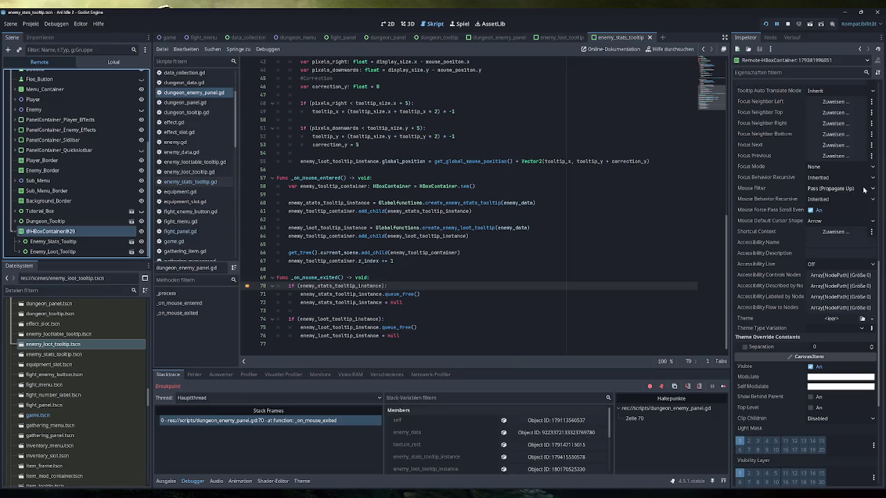
Enable the live Separation override, raise it to 7, and stop the session with F8
left_click(871, 346)
left_click(871, 346)
left_click(871, 346)
left_click(871, 346)
left_click(872, 346)
left_click(871, 346)
left_click(871, 346)
key("F8")
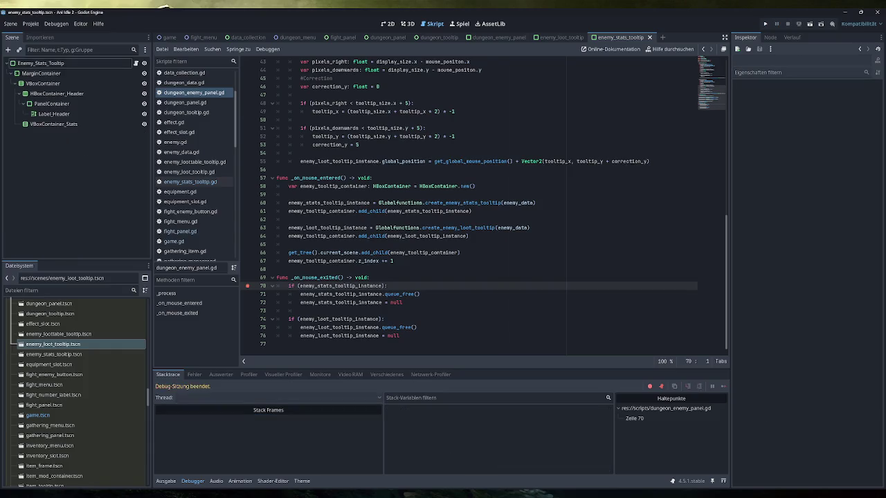
Start a new scene with a User Interface root, cancelling the Add Script dialog
left_click(681, 37)
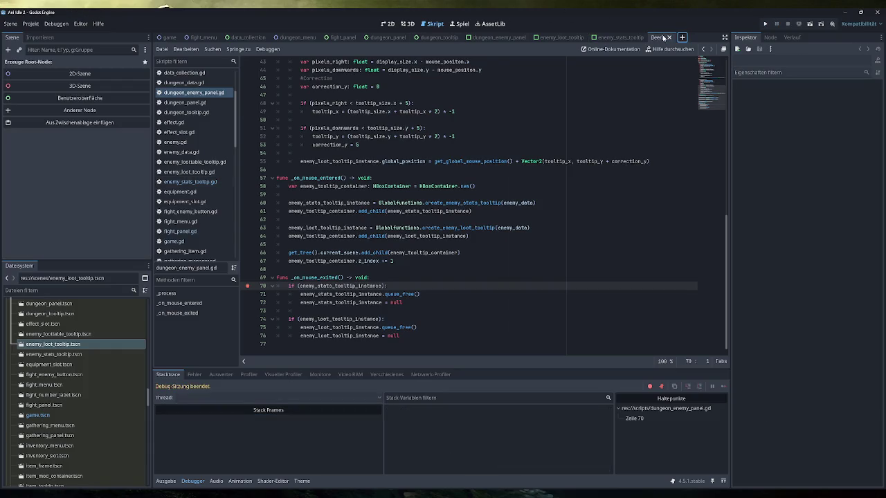
left_click(80, 98)
right_click(81, 64)
left_click(121, 150)
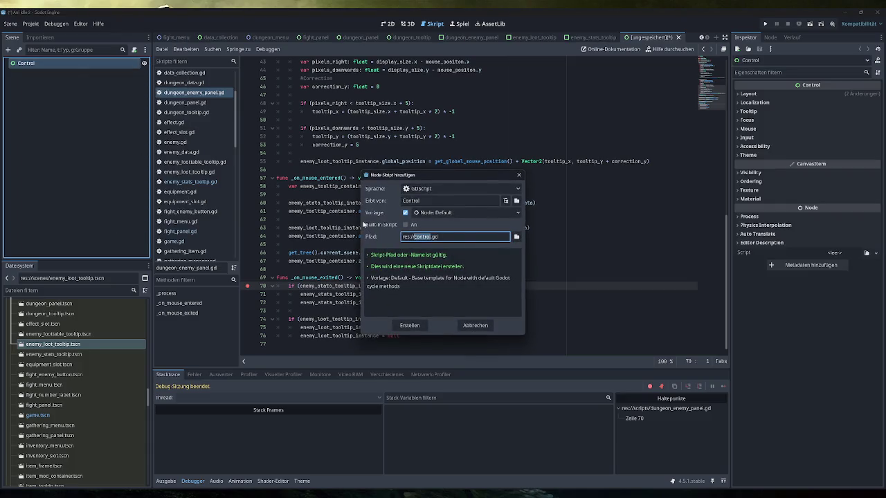
key("Escape")
Change the Control root's type to HBoxContainer
right_click(54, 63)
left_click(82, 170)
type("hbox")
key("Return")
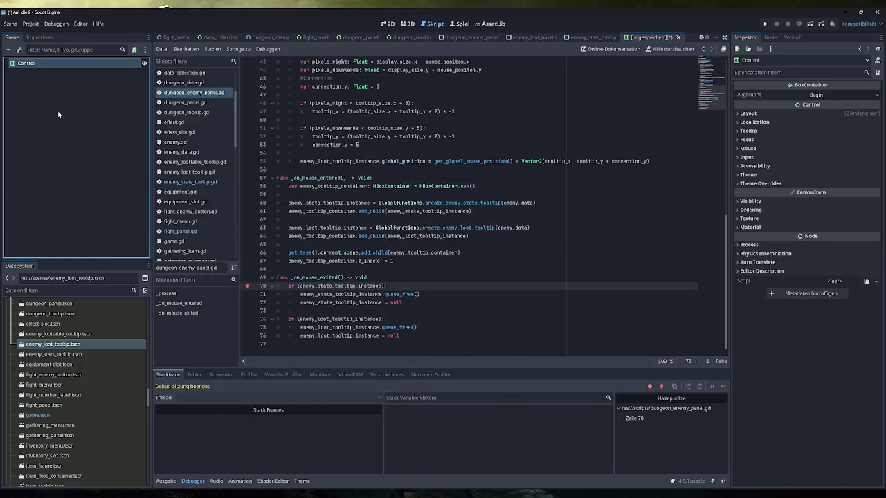
Instance the stats and loot tooltip scenes under the root and view it in 2D
left_click(78, 354, "ctrl")
mouse_move(77, 353)
left_mouse_down()
mouse_move(77, 207)
mouse_move(48, 65)
left_mouse_up()
left_click(386, 24)
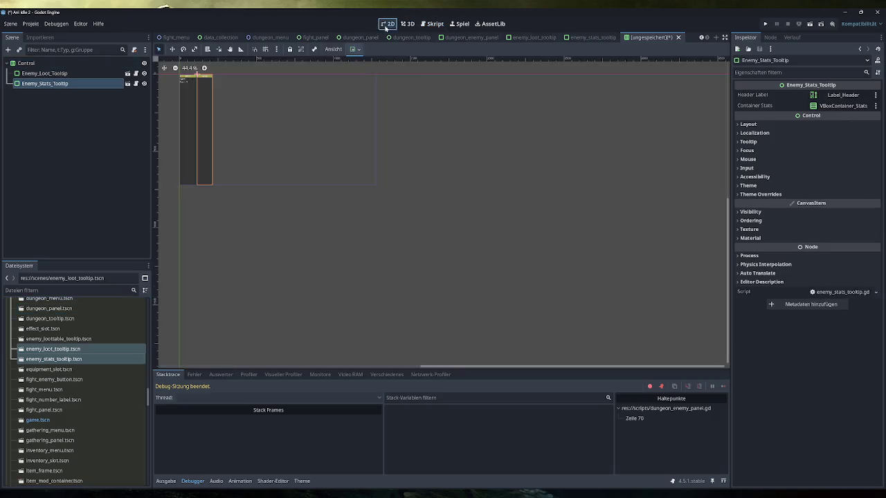
Select the container and set its Anchors Preset to Top Left
left_click_drag(261, 105, 299, 154)
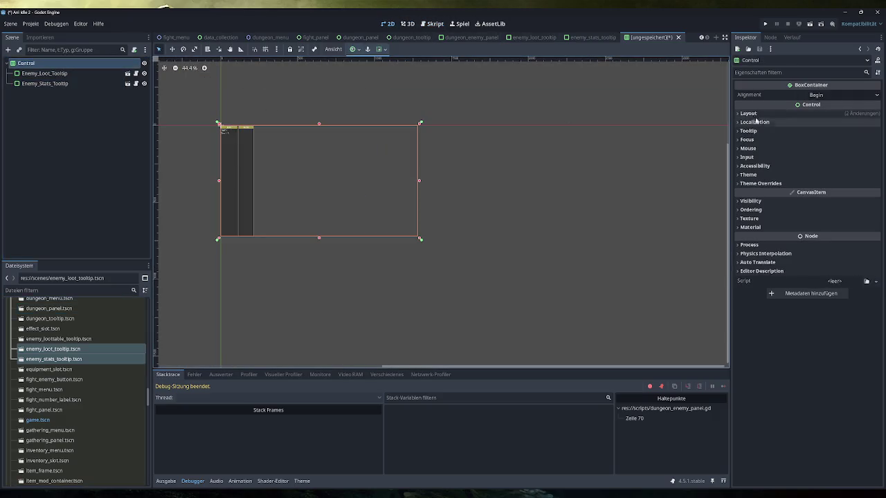
left_click(749, 114)
left_click(844, 198)
left_click(838, 215)
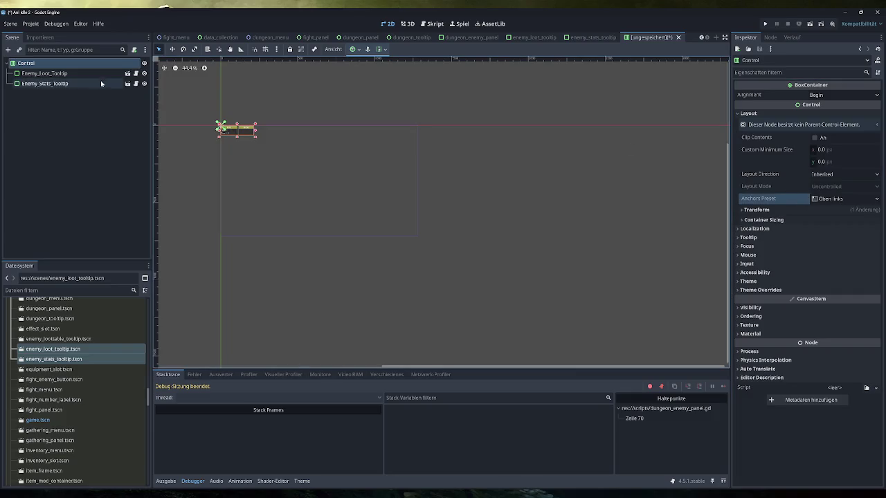
scroll(208, 118, "up", 10)
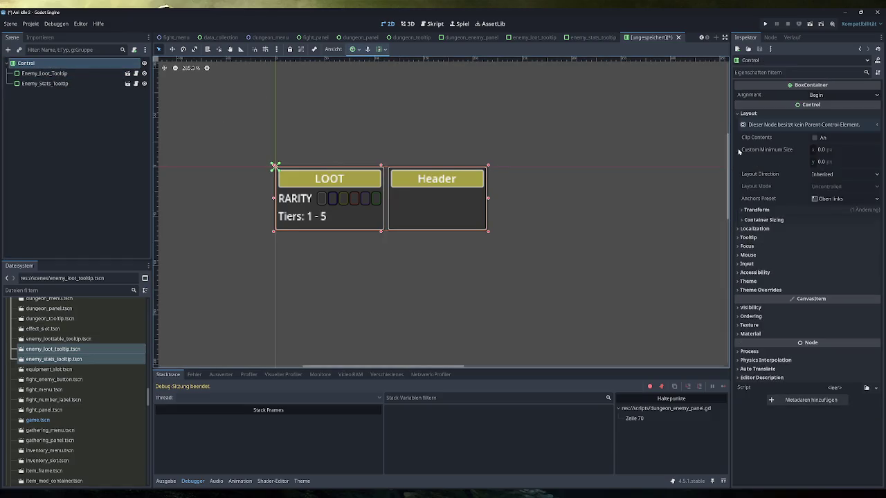
Try Locale, Left-to-Right and Right-to-Left layout directions, then reset to Inherited
left_click(842, 175)
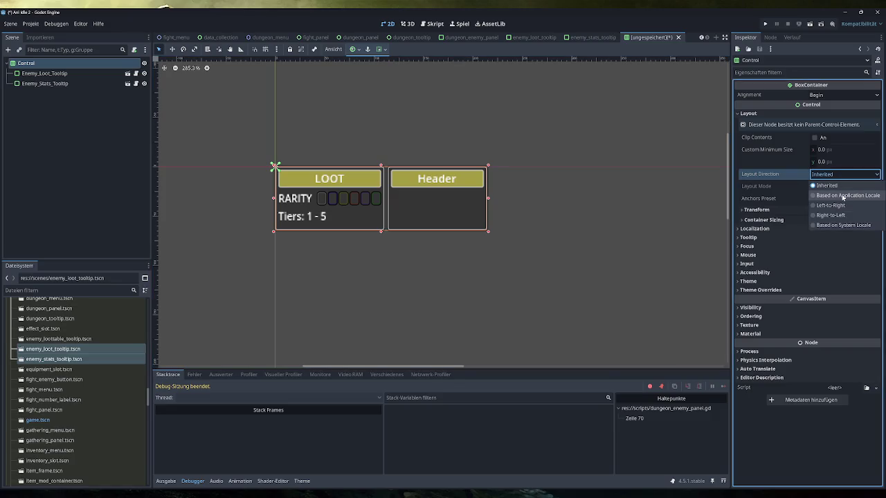
left_click(842, 195)
left_click(842, 175)
left_click(830, 205)
left_click(843, 174)
left_click(830, 214)
left_click(803, 174)
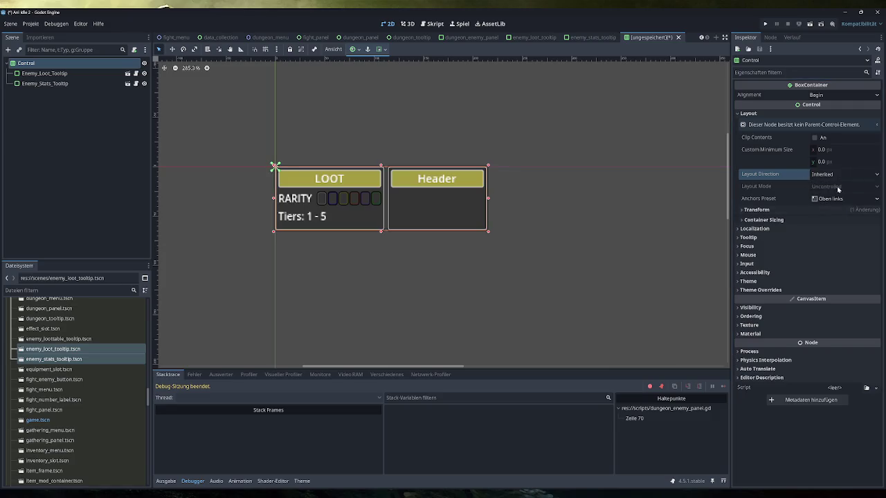
Try the Center Top anchor preset, then undo it with Ctrl+Z
left_click(840, 199)
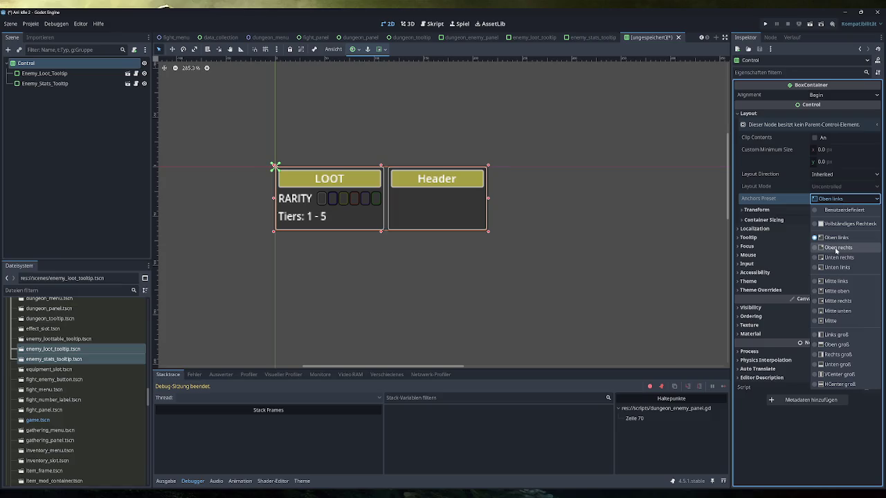
left_click(837, 291)
scroll(554, 287, "down", 5)
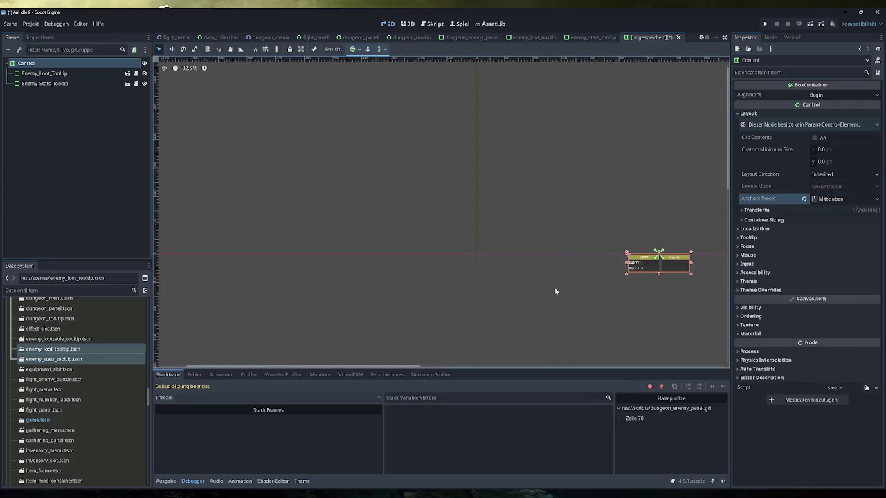
key("ctrl+z")
scroll(408, 174, "up", 2)
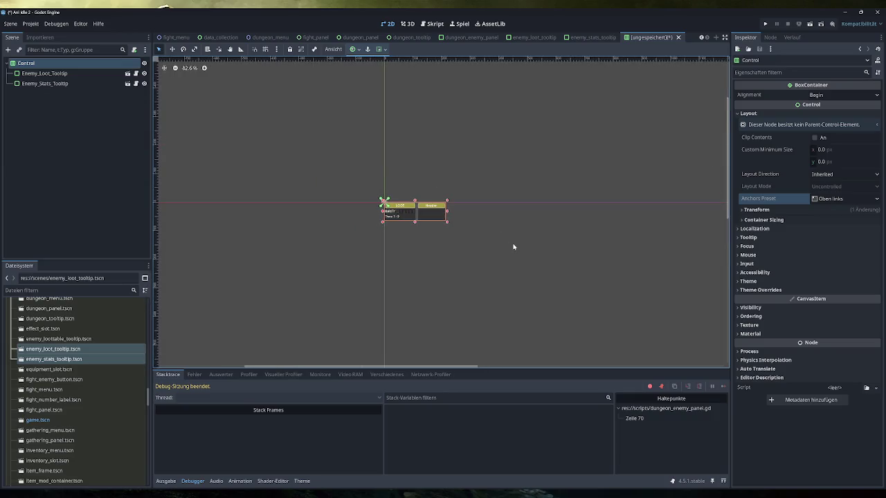
scroll(402, 211, "up", 4)
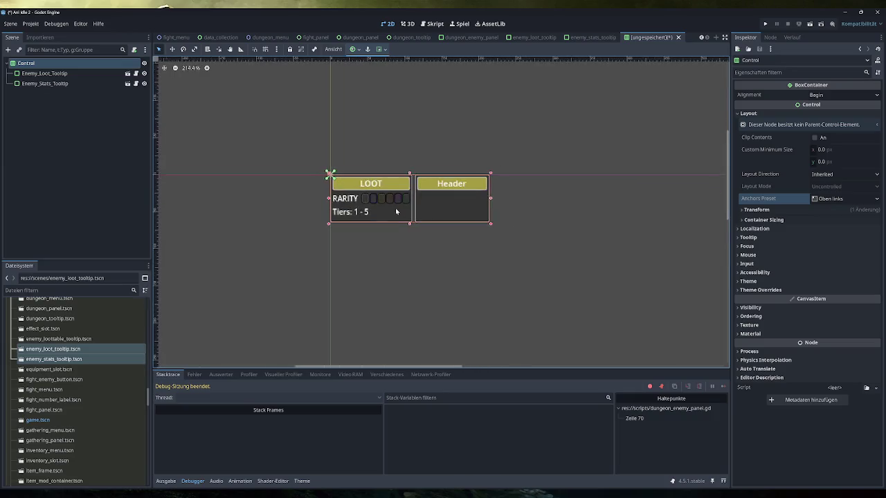
Browse the container's Inspector sections and expand Theme Overrides > Constants
left_click(793, 208)
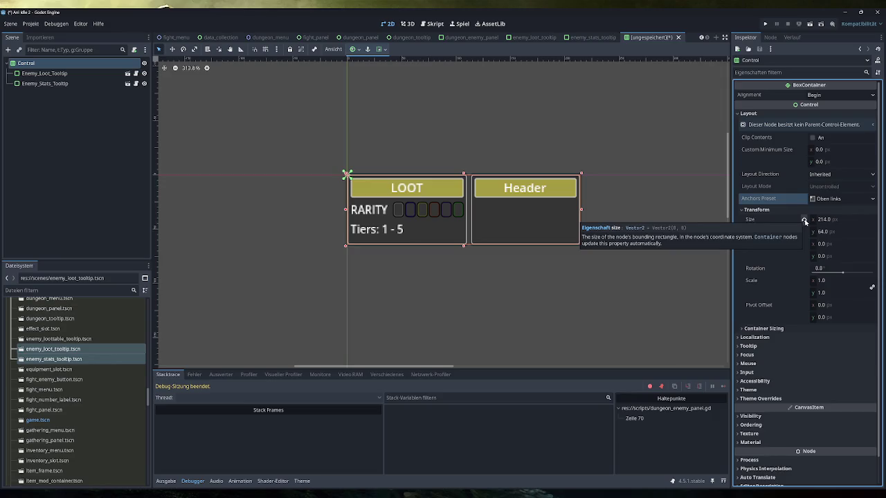
left_click(777, 209)
left_click(777, 219)
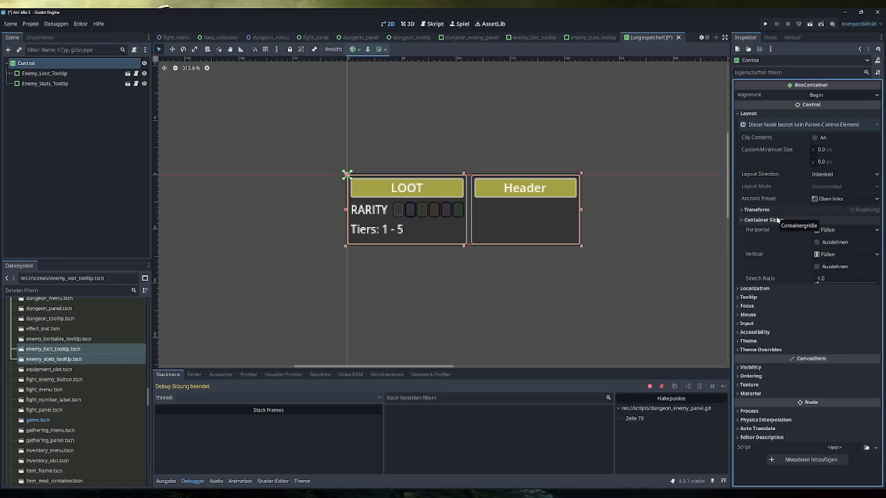
left_click(777, 219)
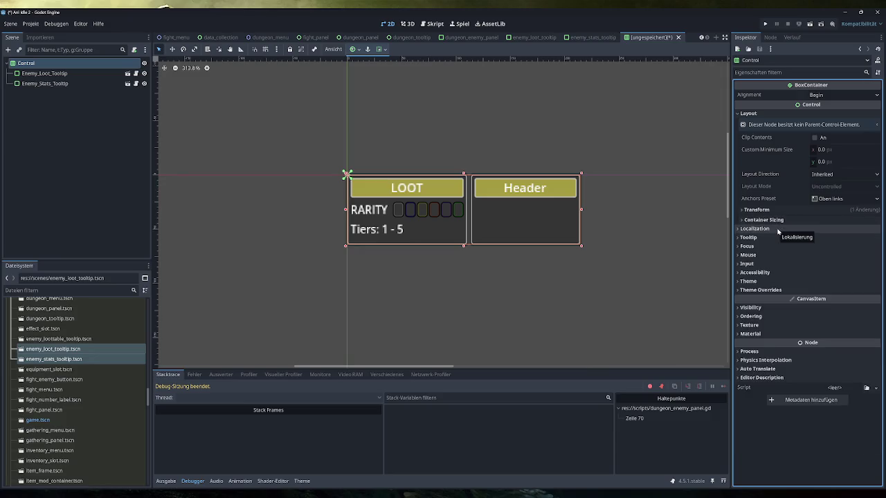
left_click(762, 290)
left_click(756, 298)
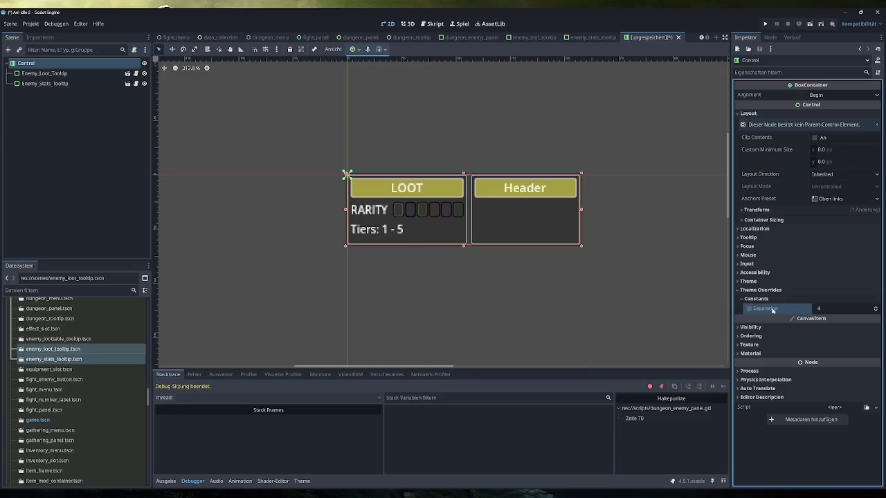
Enable Separation, lower it to 0, then raise it back to 4
left_click(875, 312)
left_click(875, 313)
left_click(876, 313)
left_click(875, 313)
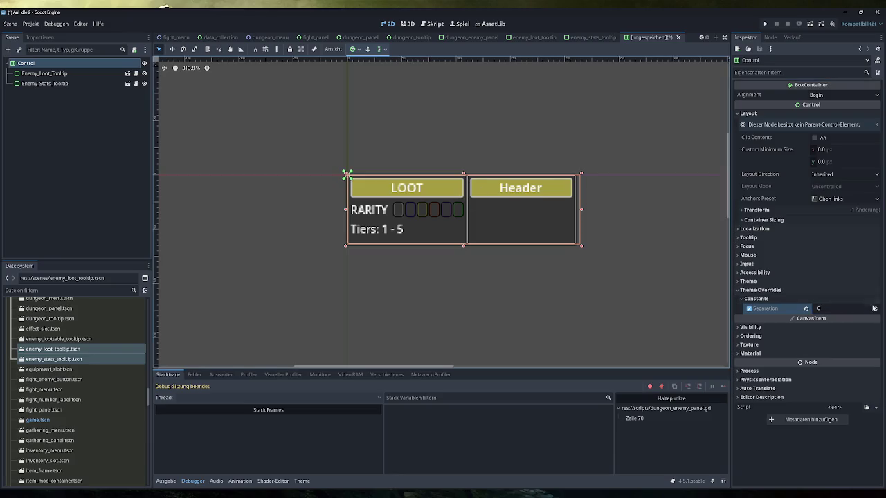
left_click(875, 306)
left_click(876, 306)
left_click(876, 307)
left_click(875, 306)
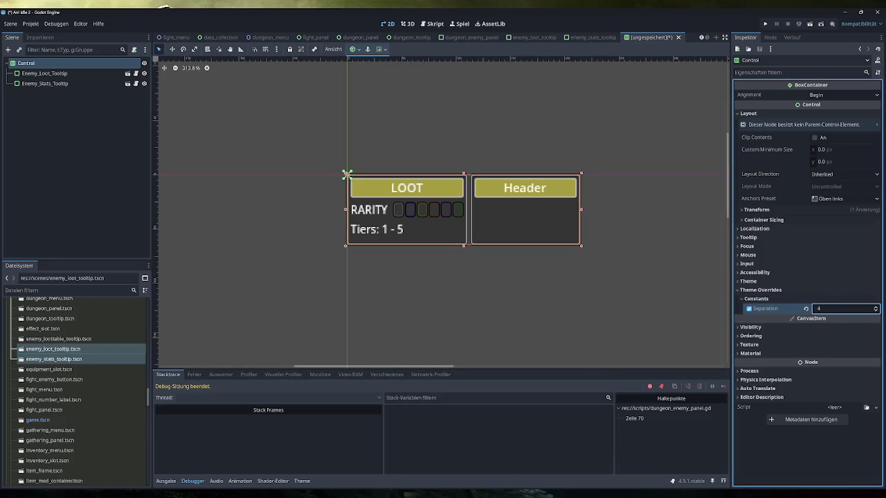
left_click(589, 298)
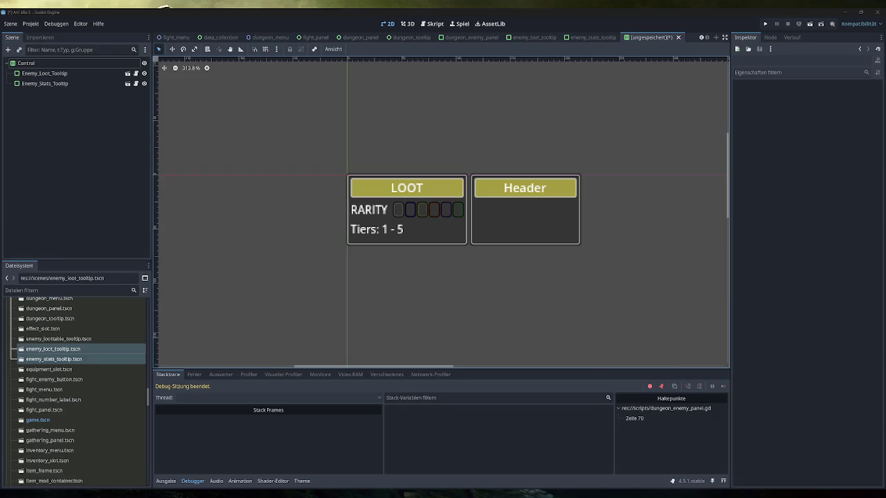
left_click(44, 73)
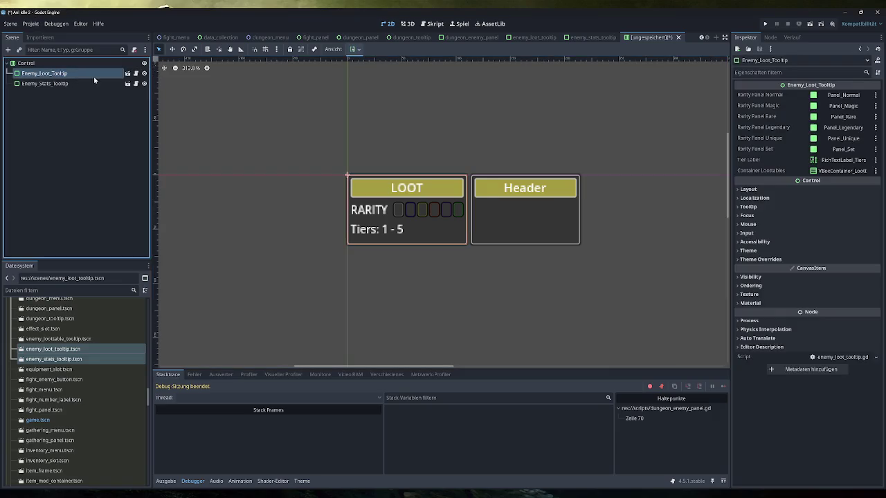
left_click(748, 189)
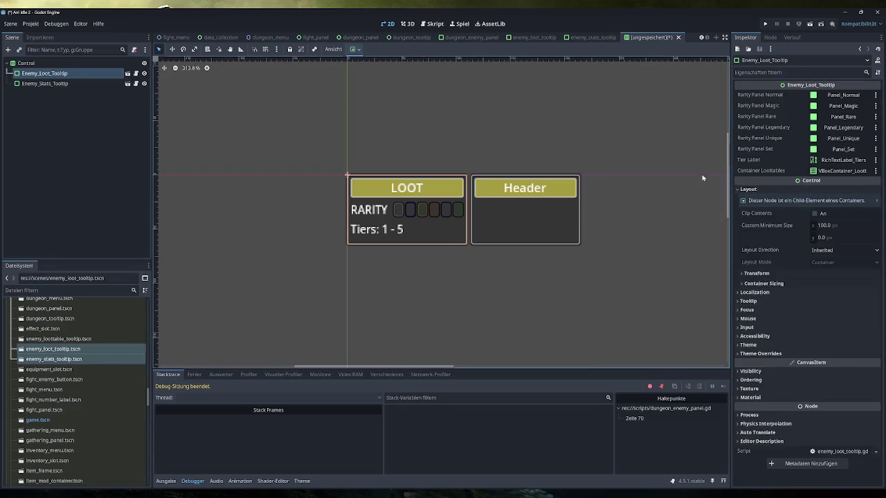
left_click(45, 83)
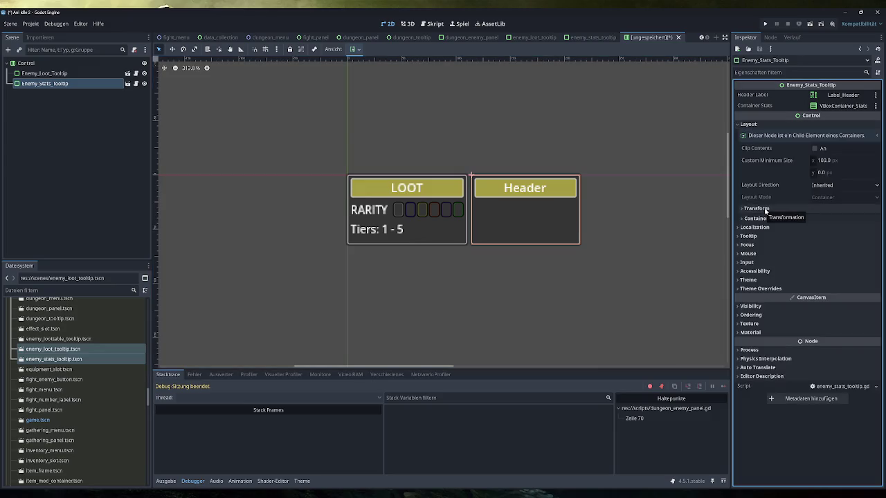
left_click(757, 208)
left_click(757, 208)
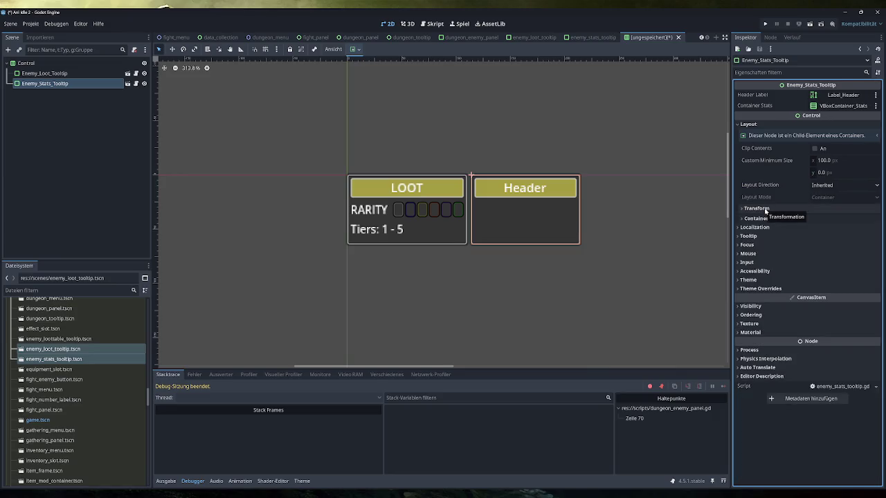
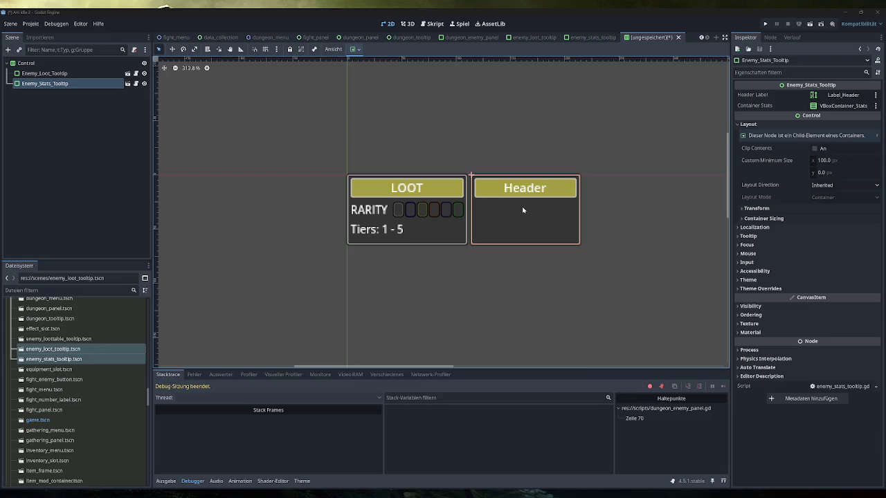
Delete both tooltip child nodes from the scene
left_click(486, 102)
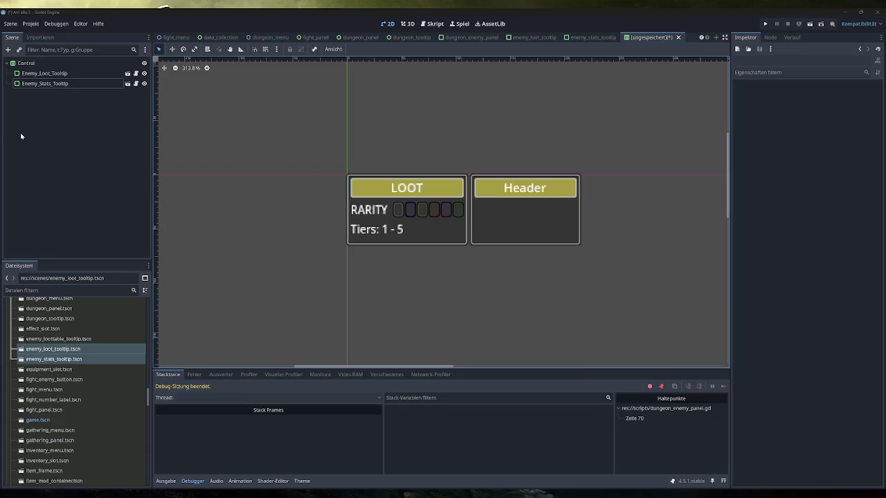
left_click(427, 126)
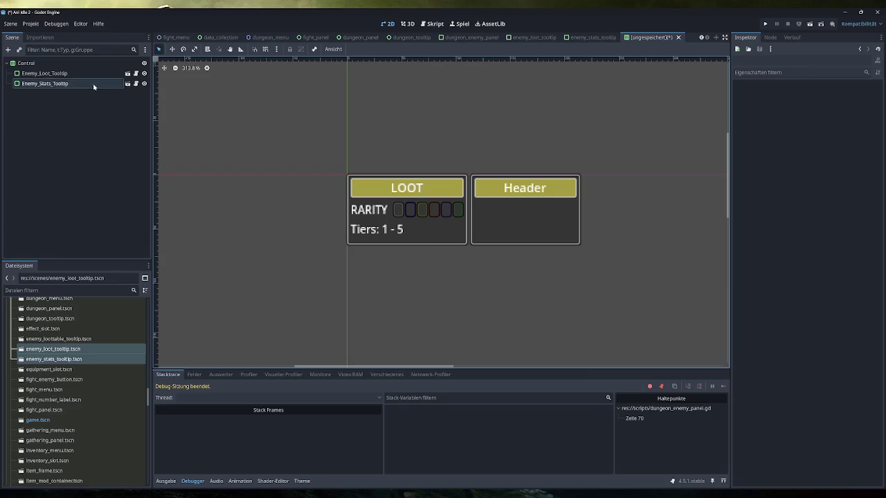
left_click(76, 73, "shift")
key("Delete")
key("Return")
Change the root to an HBoxContainer, enable its Separation override, and reset its size
left_click(69, 63)
left_click(69, 63)
type("#HHBoxContainer")
key("Return")
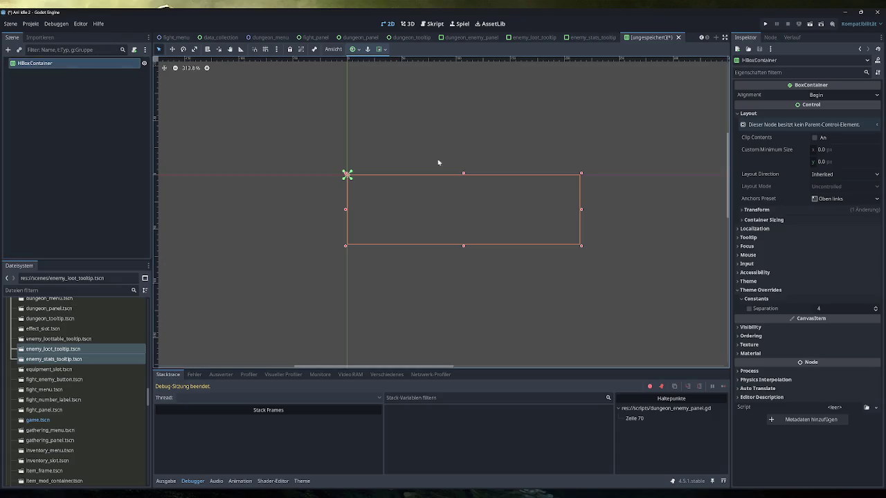
left_click(748, 308)
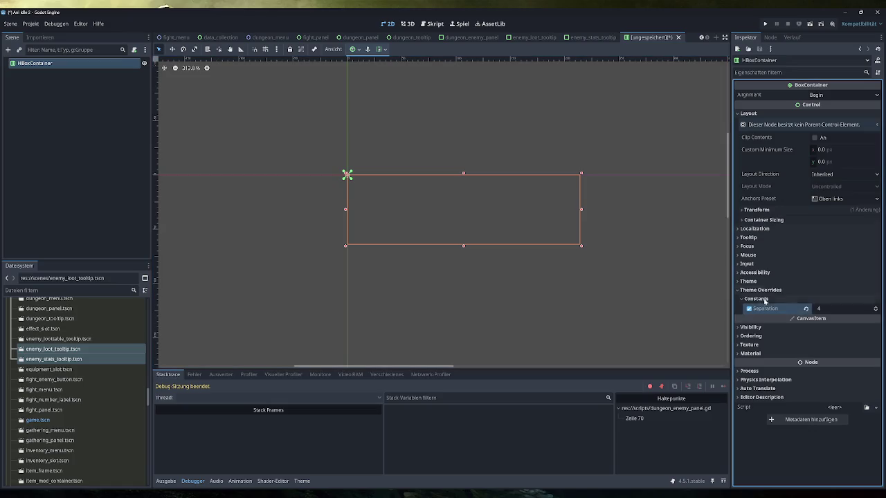
left_click(755, 209)
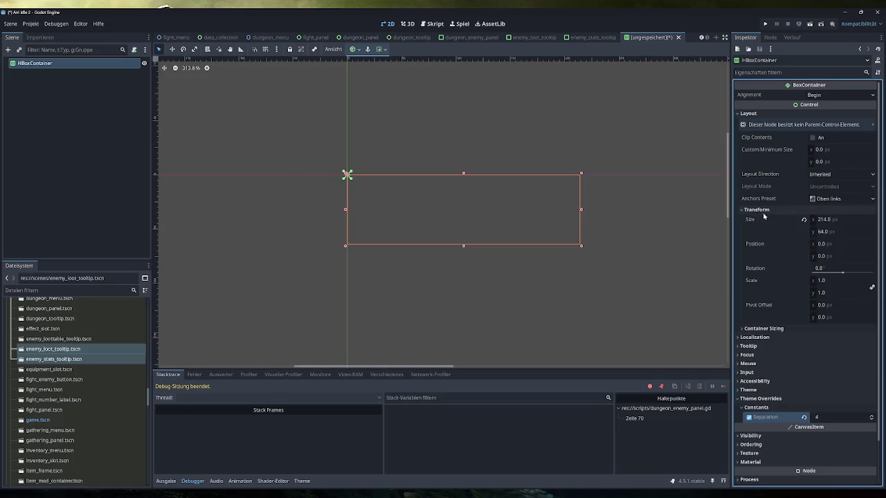
left_click(804, 220)
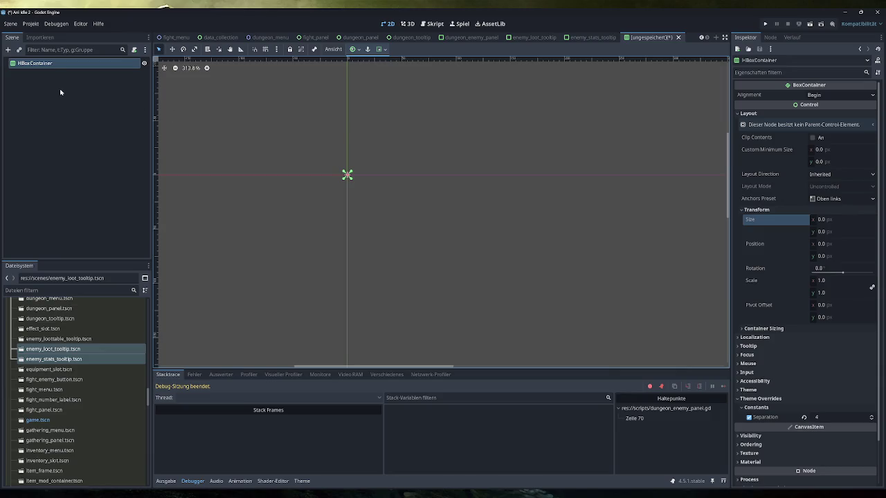
Save the scene as h_box_container.tscn in the scenes folder and open dungeon_enemy_panel.gd
left_click(77, 118)
key("ctrl+s")
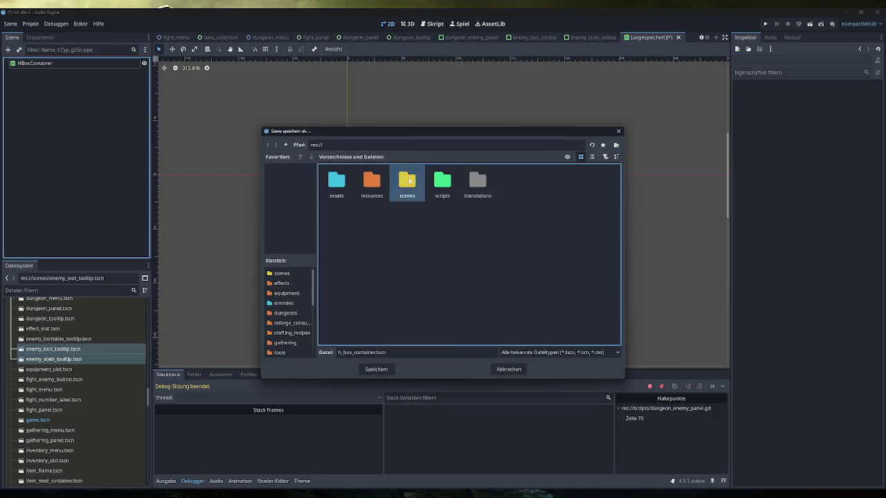
double_click(407, 181)
left_click(376, 370)
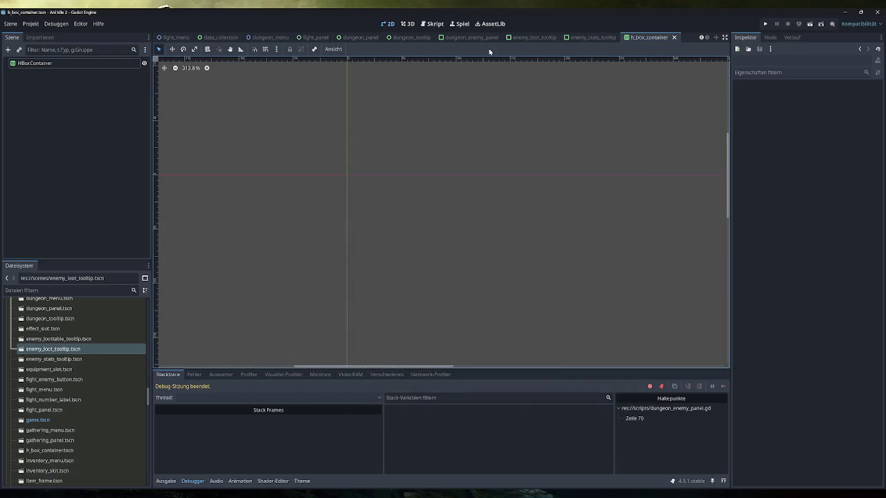
mouse_move(451, 45)
left_click(434, 24)
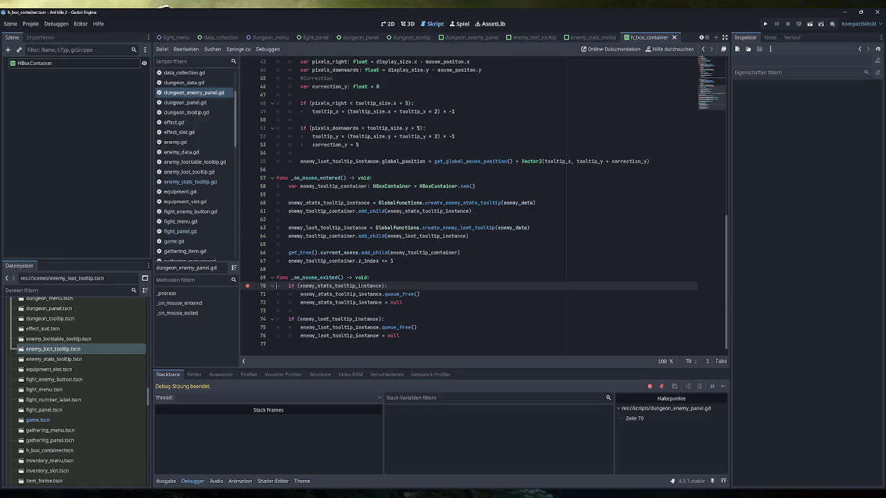
Add an H_BOX_CONTAINER preload const for h_box_container.tscn above line 58, then run the game
left_click(475, 186)
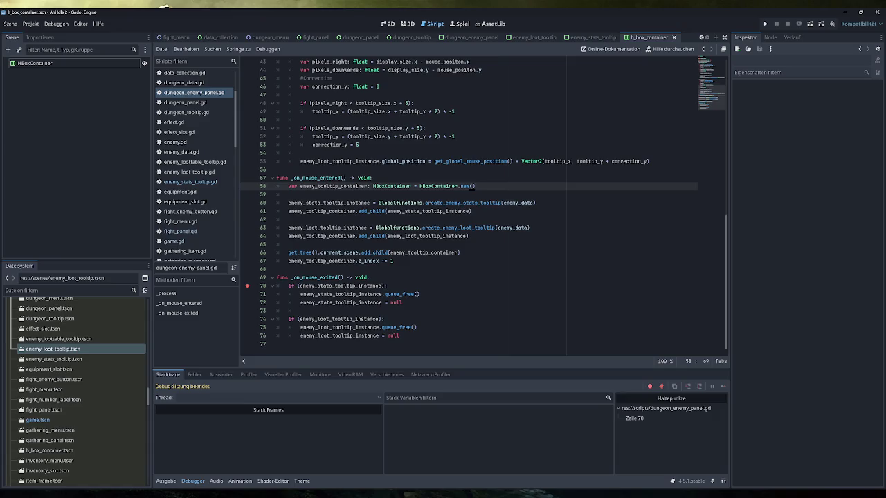
key("ctrl+shift+Left")
key("ctrl+shift+Left")
key("ctrl+shift+Left")
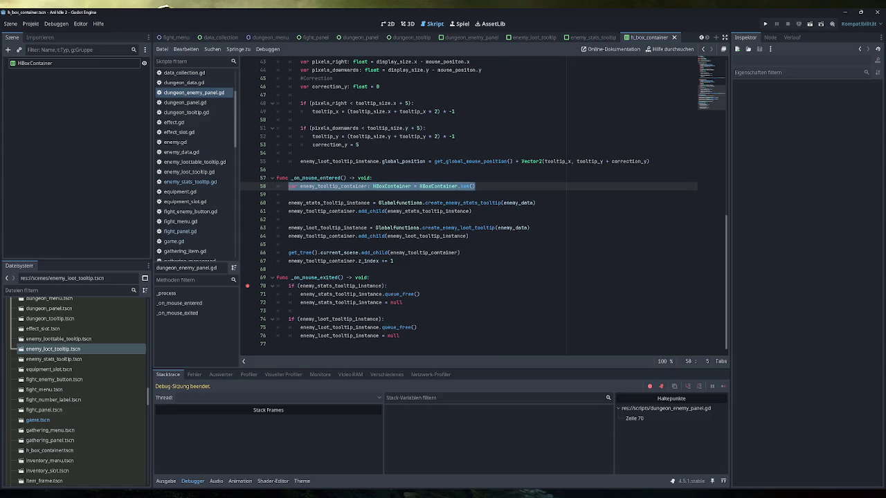
left_click(466, 186)
key("ctrl+shift+Return")
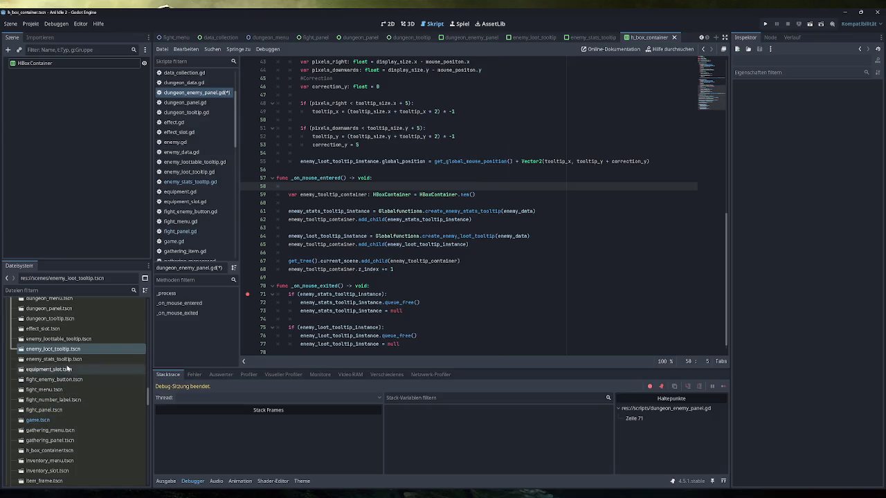
scroll(69, 381, "down", 1)
left_click(75, 426)
mouse_move(75, 427)
left_mouse_down()
mouse_move(59, 424)
mouse_move(362, 207)
mouse_move(363, 187)
left_mouse_up()
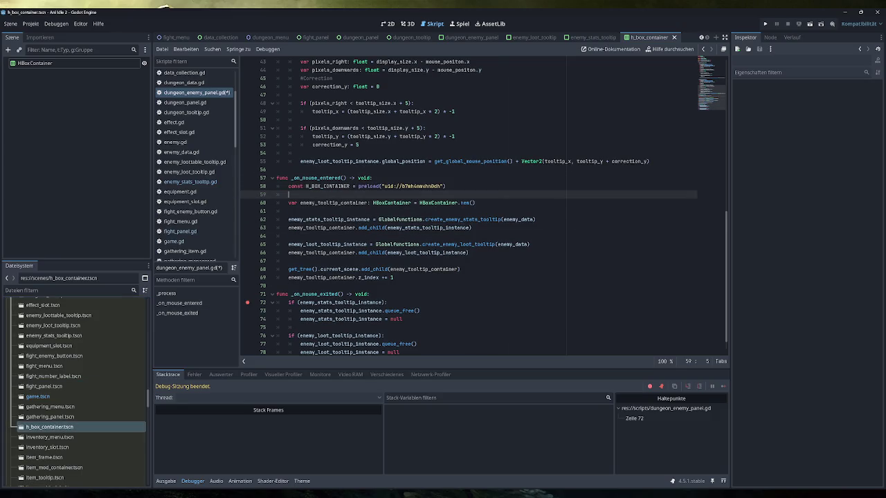
key("BackSpace")
key("BackSpace")
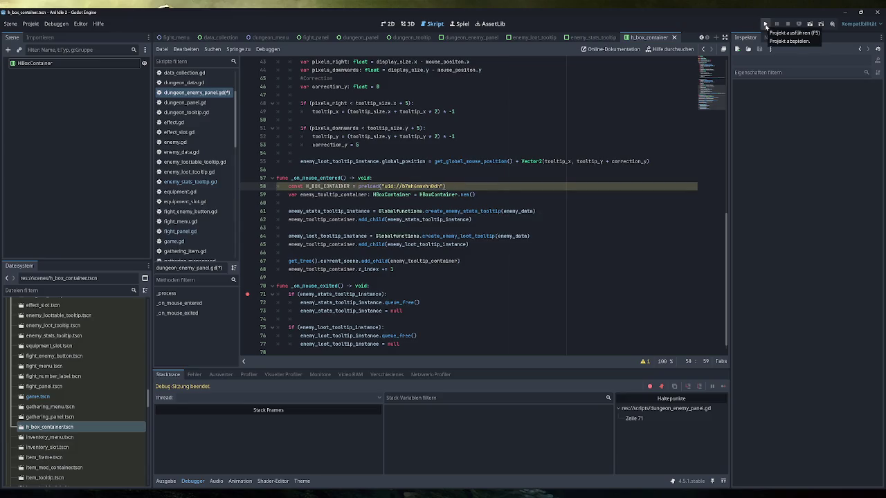
left_click(764, 23)
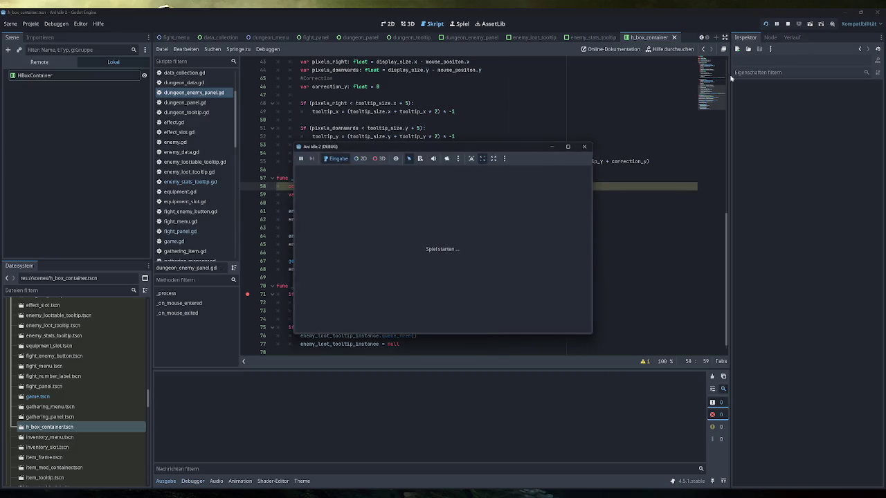
double_click(445, 148)
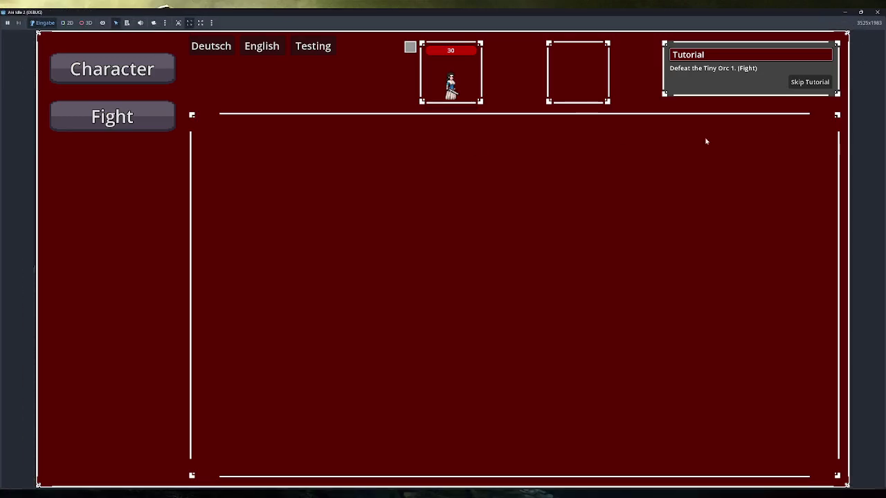
left_click(824, 82)
left_click(139, 212)
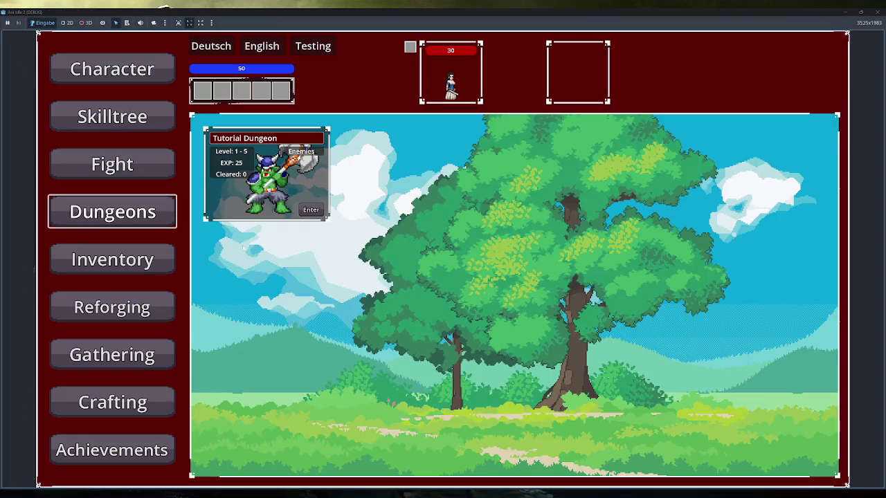
mouse_move(294, 175)
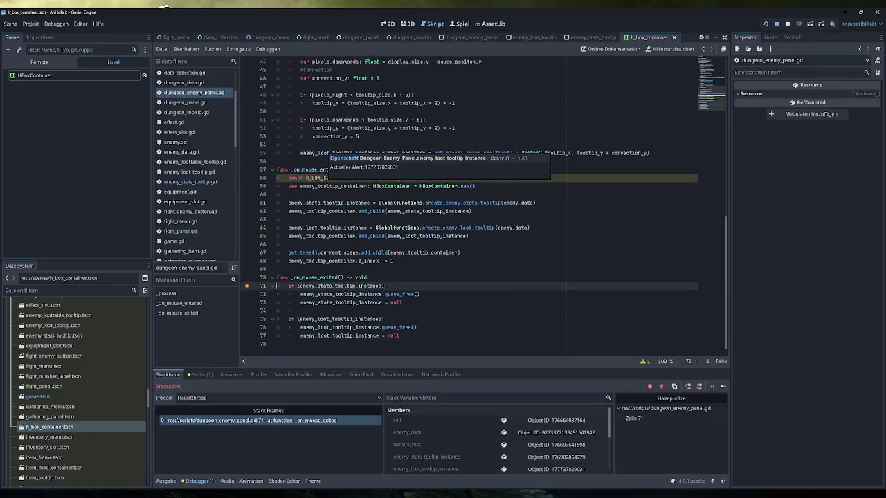
left_click(723, 386)
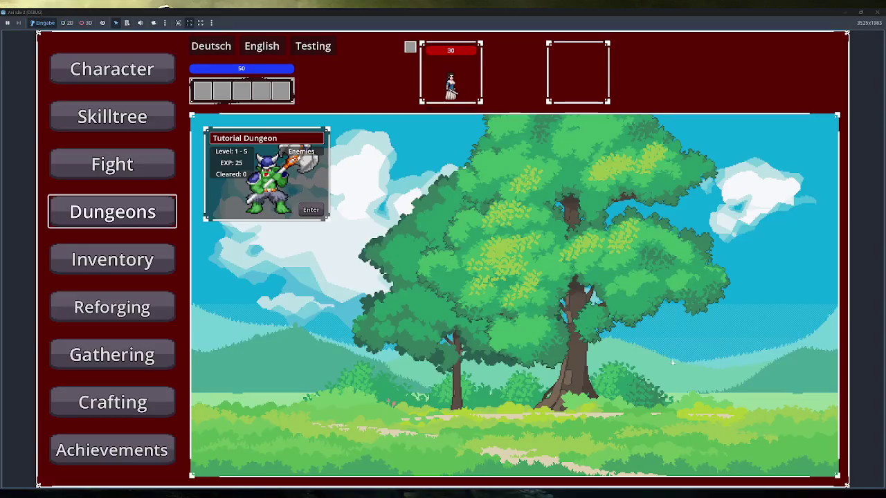
mouse_move(311, 145)
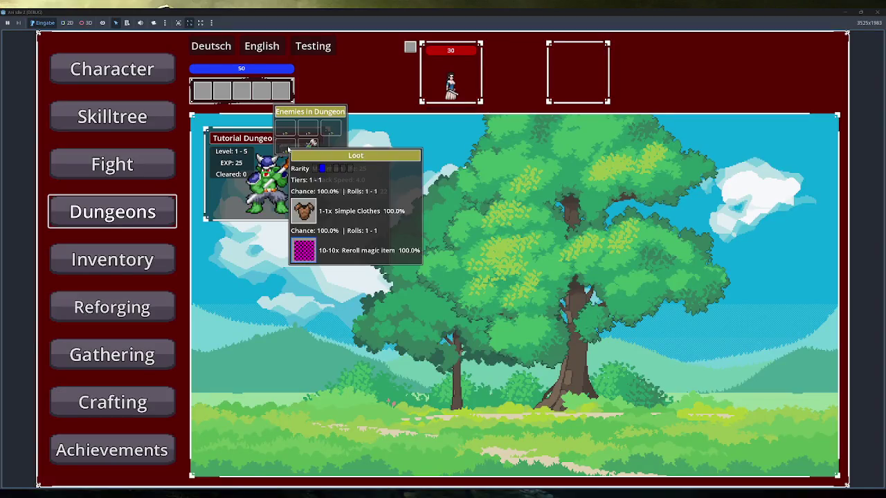
mouse_move(329, 134)
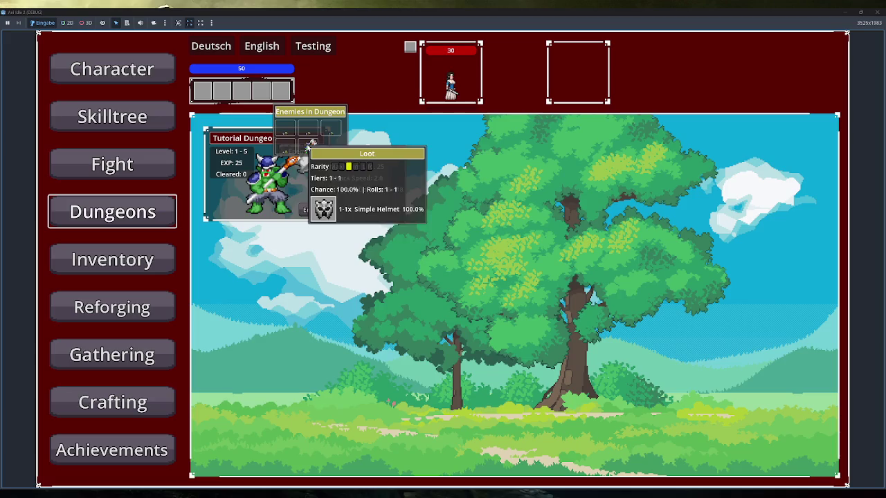
mouse_move(285, 137)
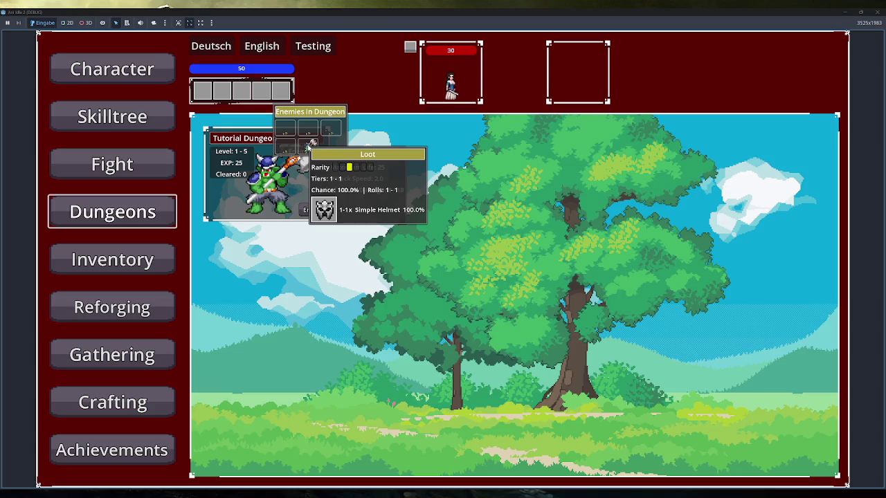
left_click(150, 154)
mouse_move(305, 211)
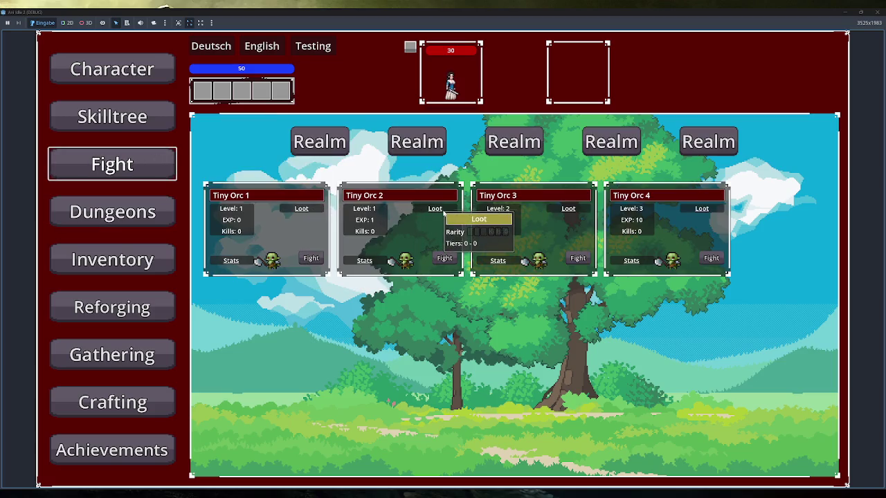
mouse_move(701, 210)
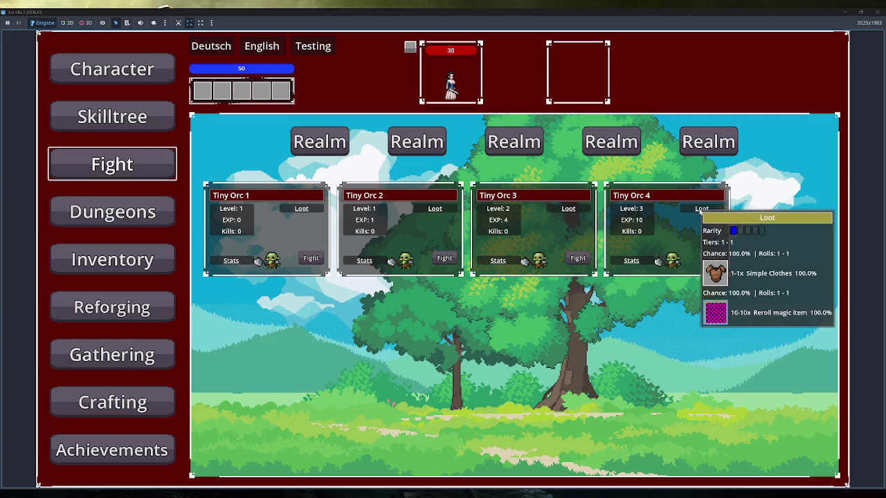
mouse_move(367, 260)
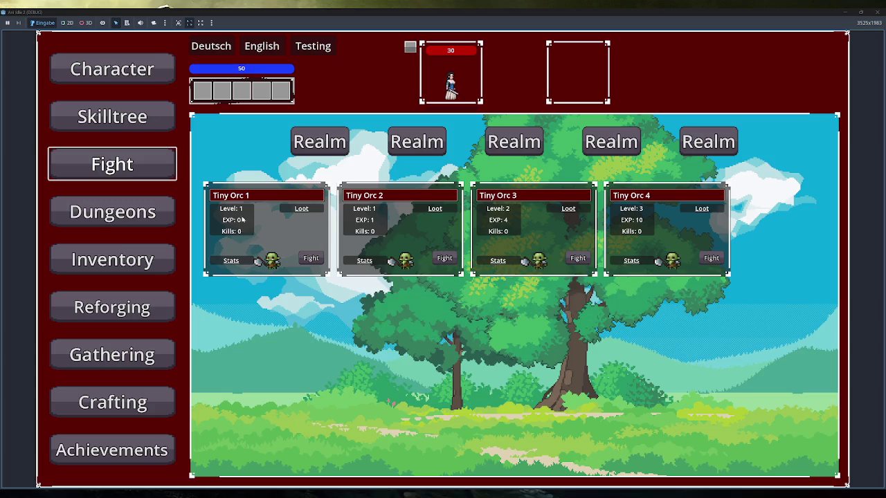
left_click(112, 212)
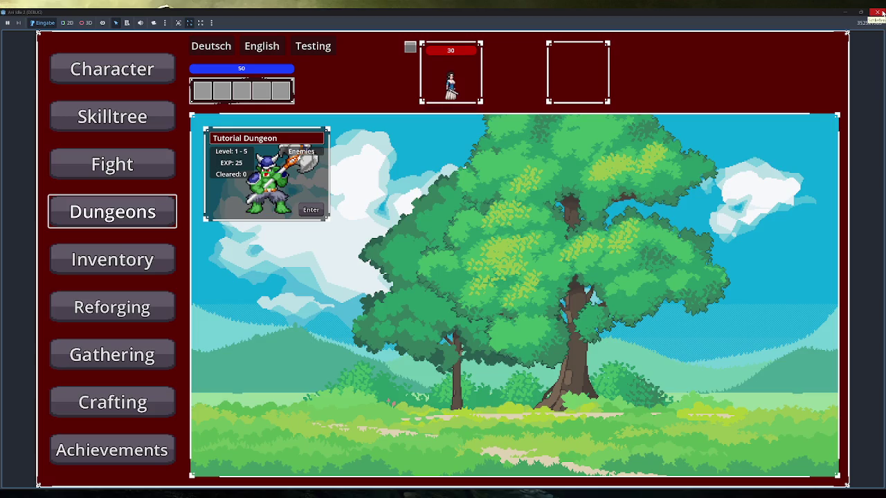
left_click(880, 11)
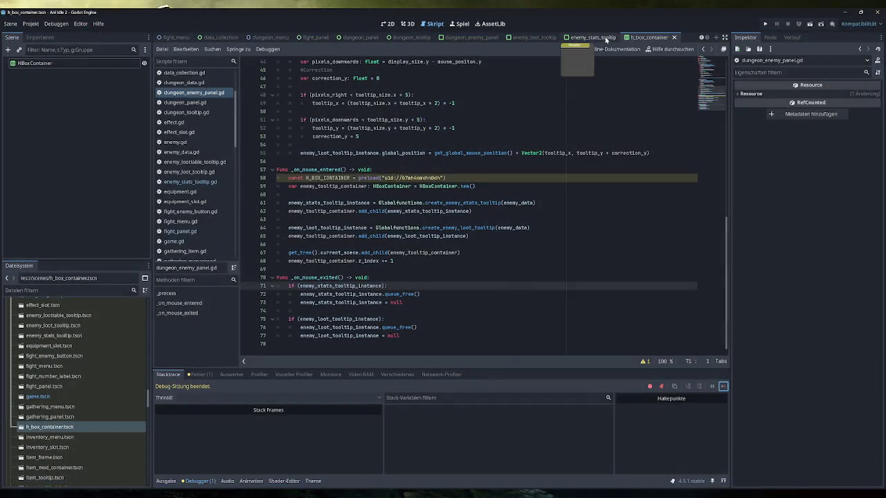
Replace the HBoxContainer.new() call on line 59 with the H_BOX_CONTAINER constant's instantiate
left_click(475, 187)
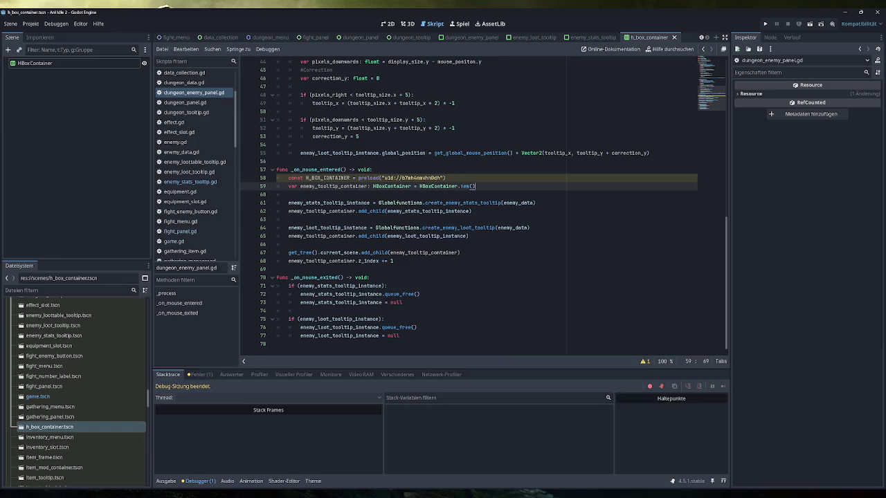
double_click(328, 178)
key("ctrl+c")
left_click(446, 178)
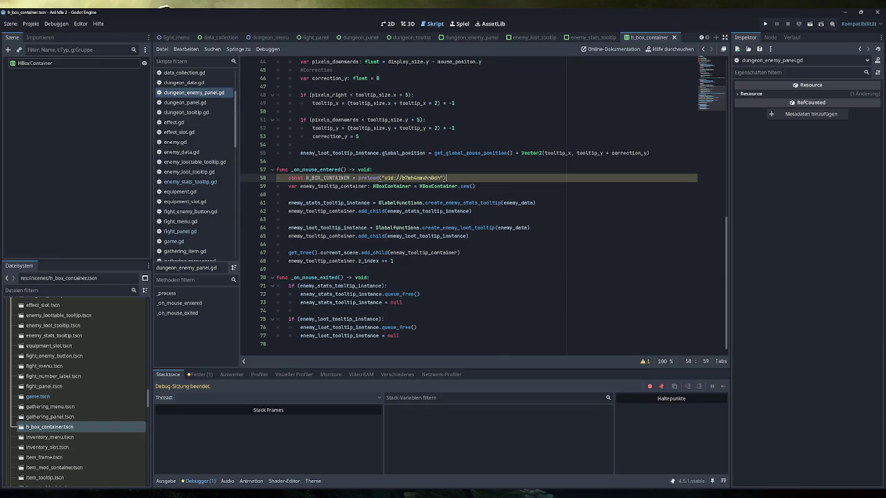
left_click_drag(475, 186, 373, 186)
key("ctrl+v")
type(".ins")
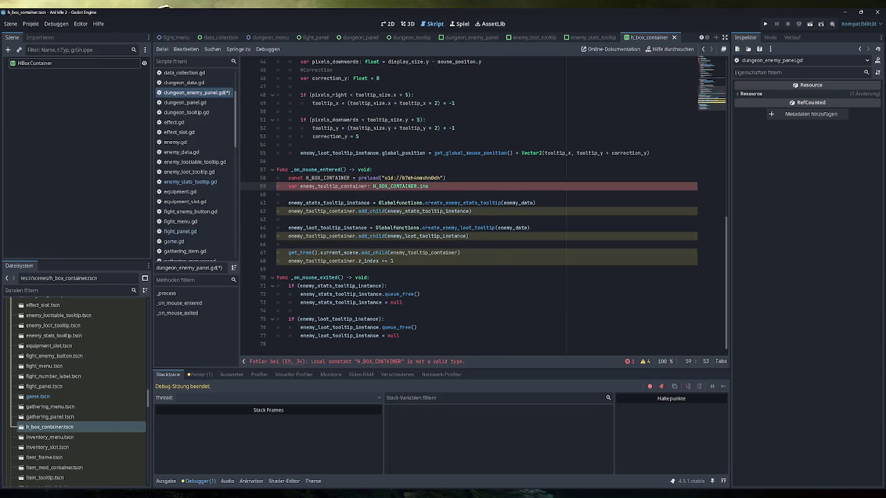
Rename the preloaded constant to h_container on lines 58 and 59
left_click(307, 177)
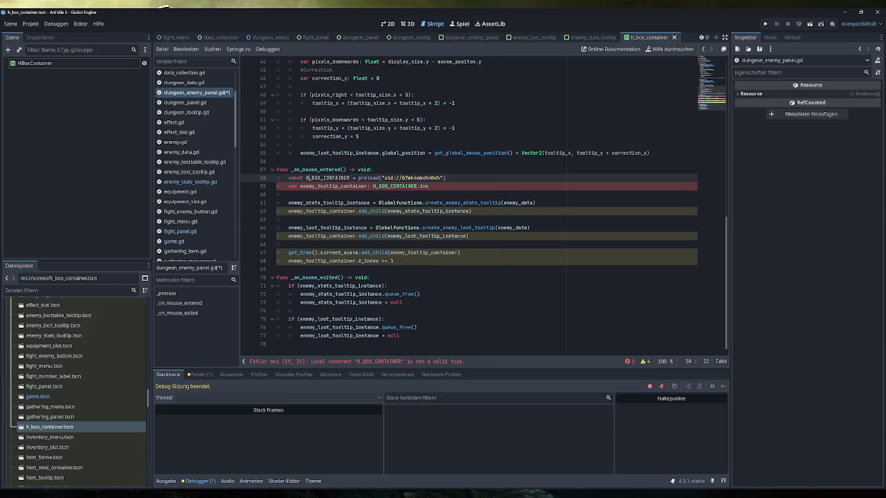
key("Delete")
left_click(376, 186)
key("Delete")
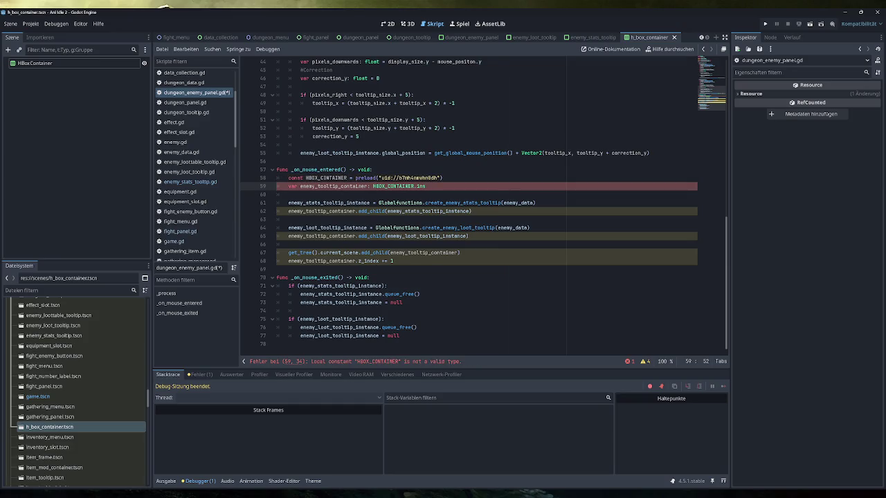
type("tan")
double_click(325, 178)
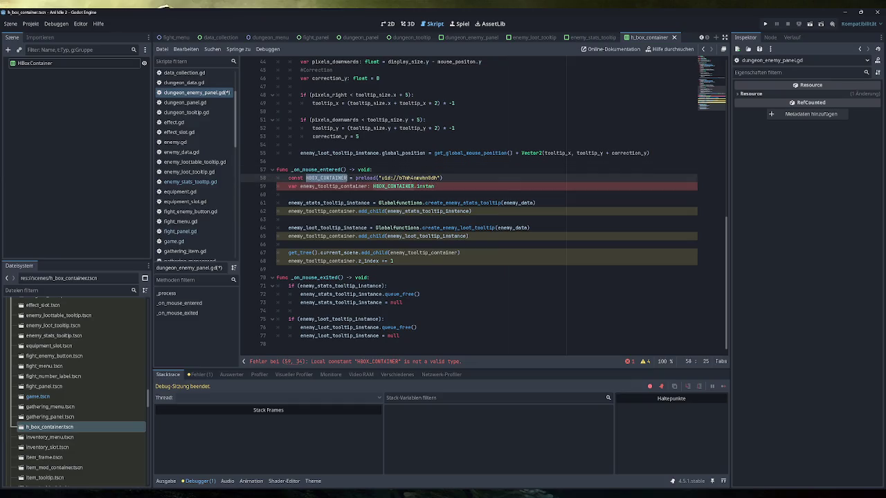
type("h_container")
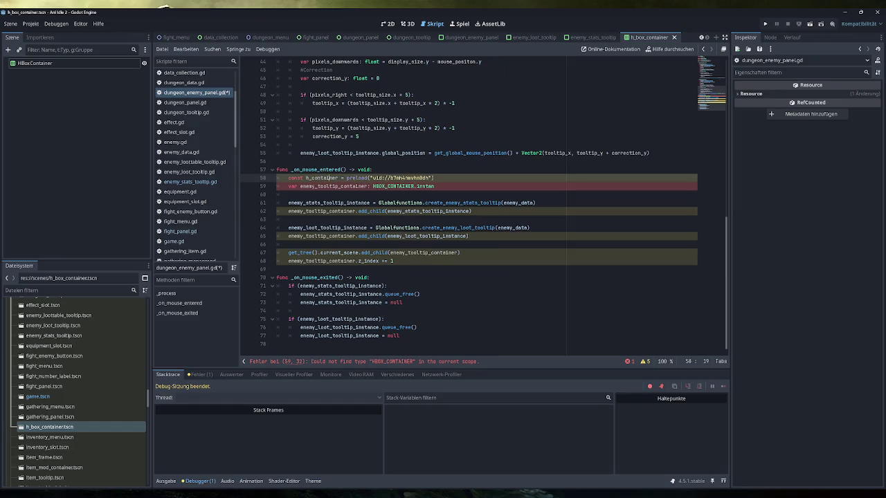
left_click(413, 186)
double_click(413, 186)
type("h_container")
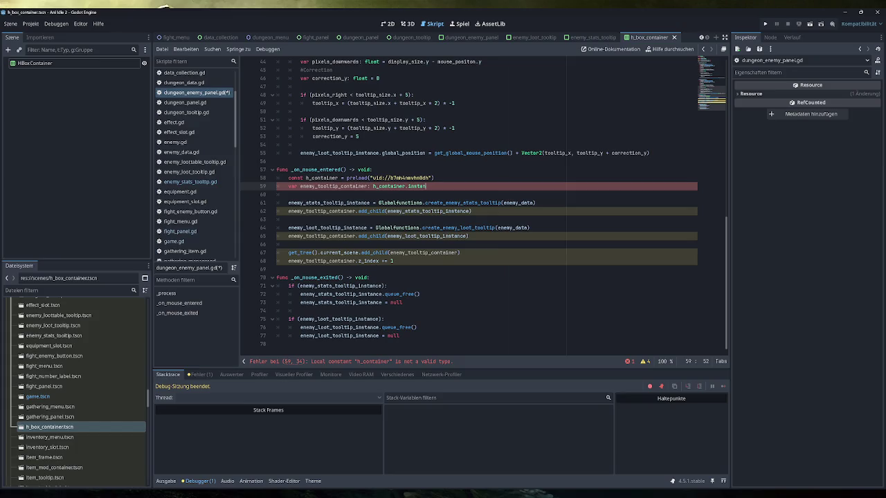
Write 'var enemy_tooltip_container: HBoxContainer = h_container.instantiate()' on line 59 and run the game
left_click(375, 186)
key("BackSpace")
key("BackSpace")
key("BackSpace")
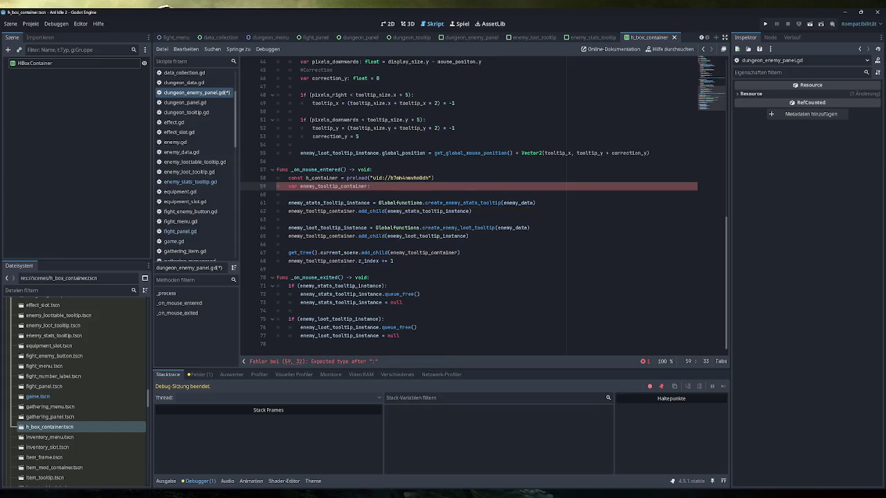
type("= h_container.ins")
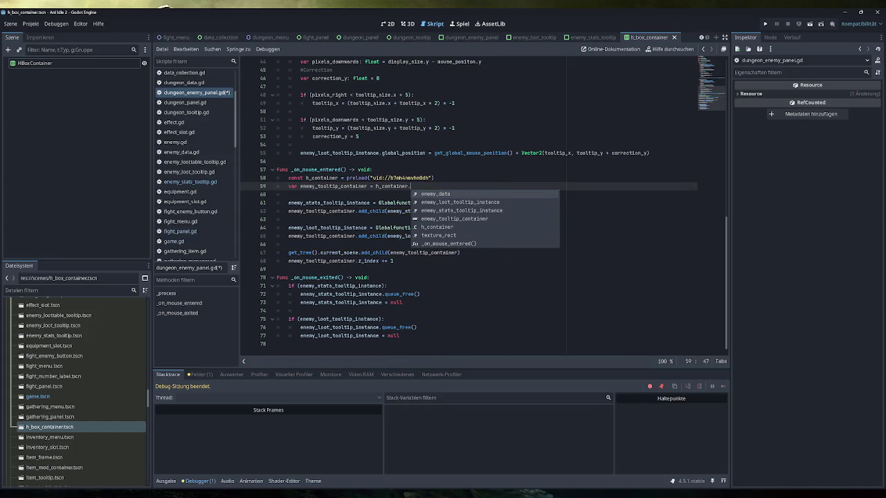
key("Return")
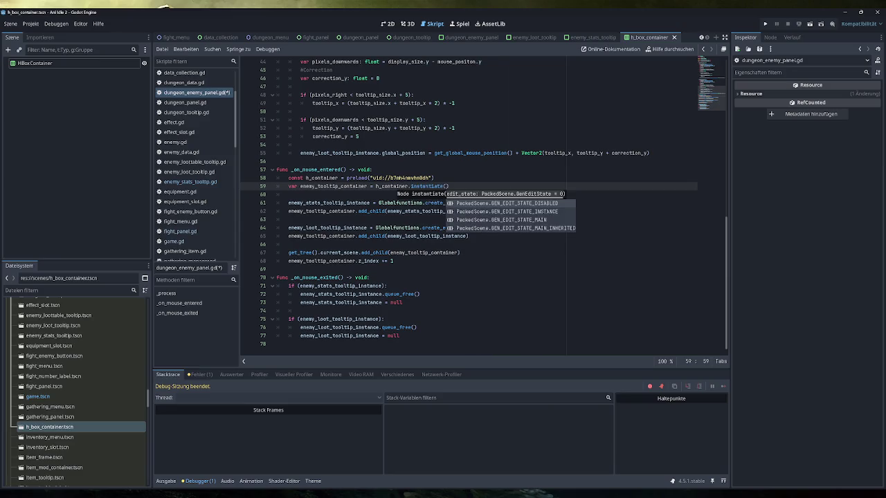
left_click(367, 186)
type(": Hbox")
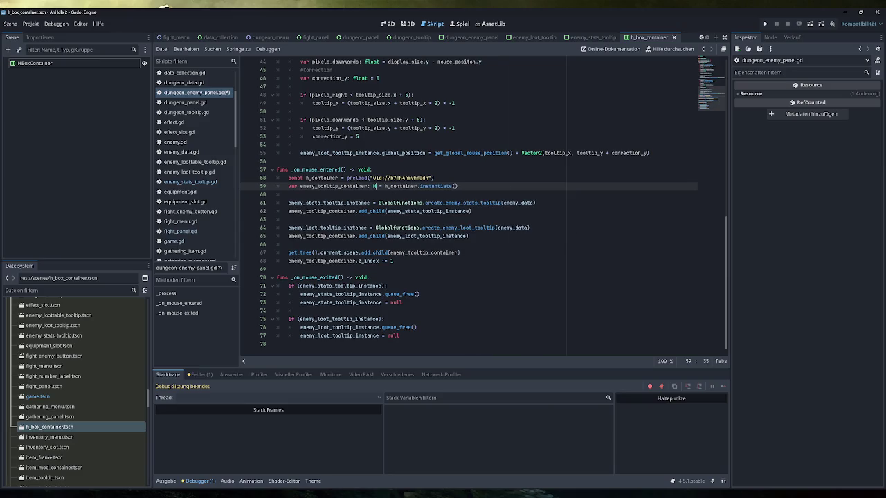
key("Return")
left_click(434, 178)
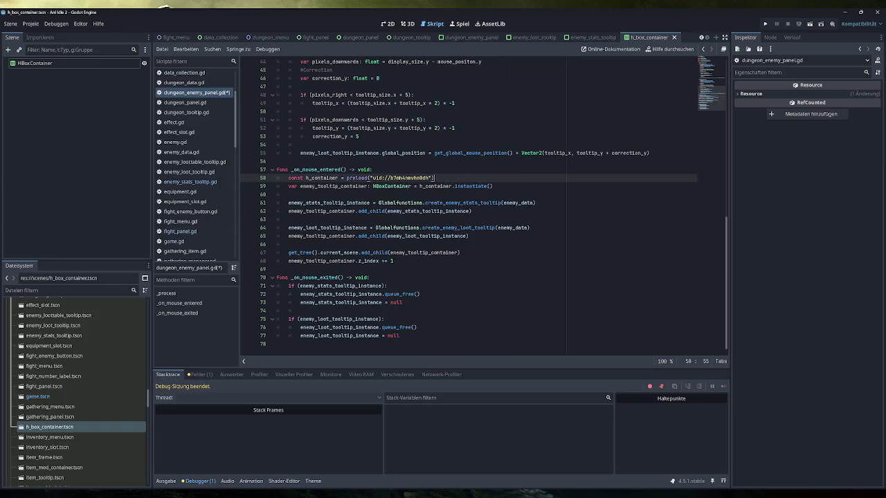
left_click(493, 187)
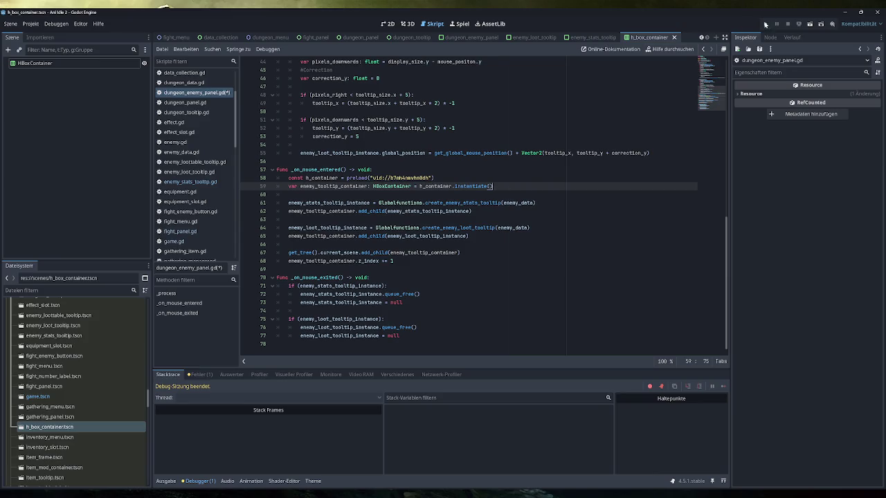
left_click(765, 23)
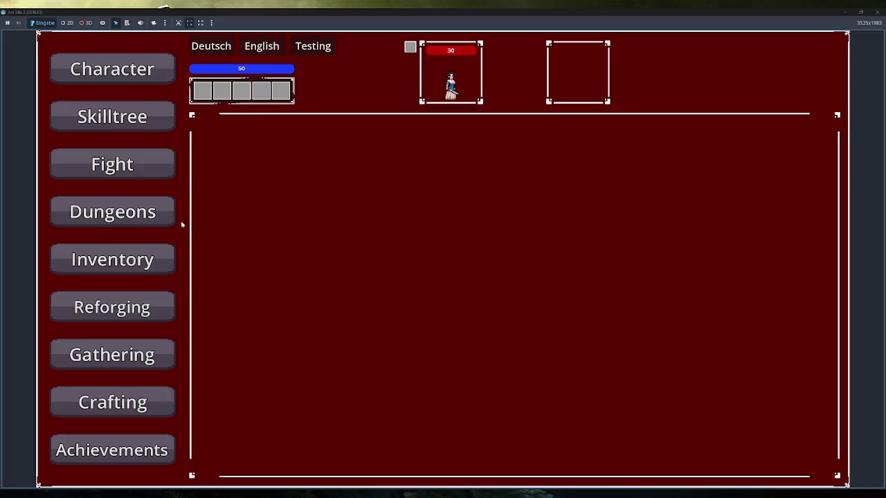
Show the enemy's Loot tooltip in the Dungeons view and snip the dungeon card with it
left_click(114, 214)
mouse_move(310, 157)
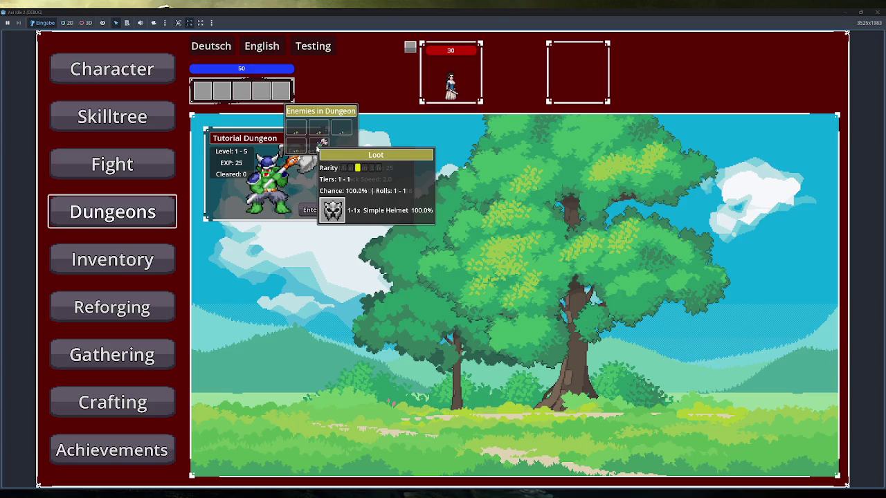
key("super+shift+s")
left_click_drag(195, 102, 444, 238)
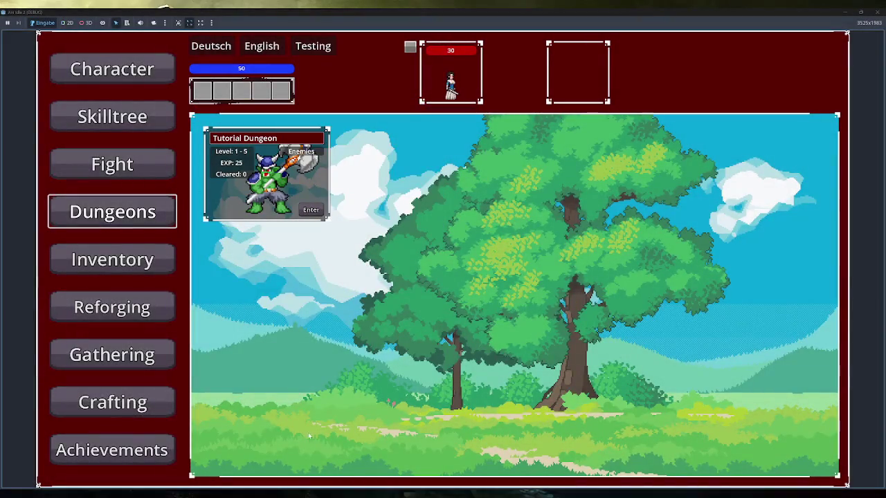
key("alt+Tab")
Paste the screenshot onto the sketch and position it below the drawing
key("ctrl+v")
scroll(559, 299, "down", 5)
mouse_move(670, 226)
left_mouse_down()
mouse_move(541, 338)
mouse_move(699, 422)
mouse_move(782, 439)
left_mouse_up()
scroll(610, 303, "down", 2)
scroll(610, 302, "right", 2)
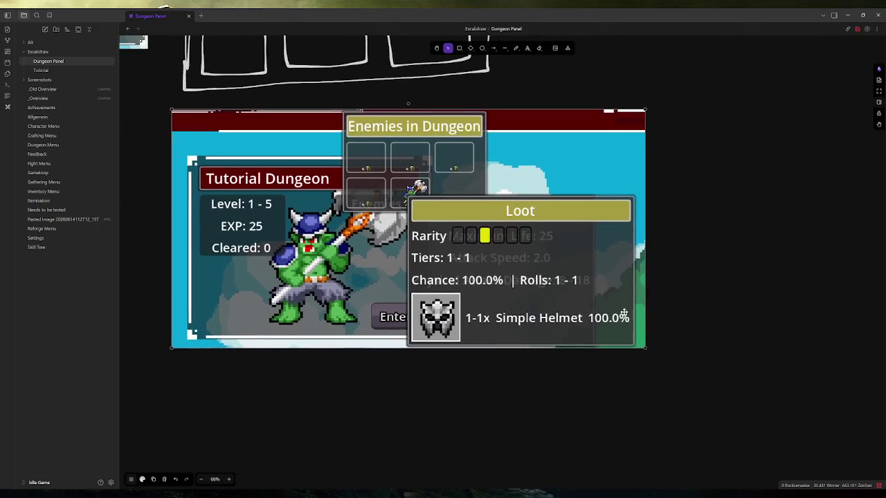
mouse_move(647, 348)
left_mouse_down()
mouse_move(672, 366)
mouse_move(604, 362)
mouse_move(629, 380)
left_mouse_up()
Draw freehand outlines around the Enemies in Dungeon and Loot tooltip boxes
left_click(515, 48)
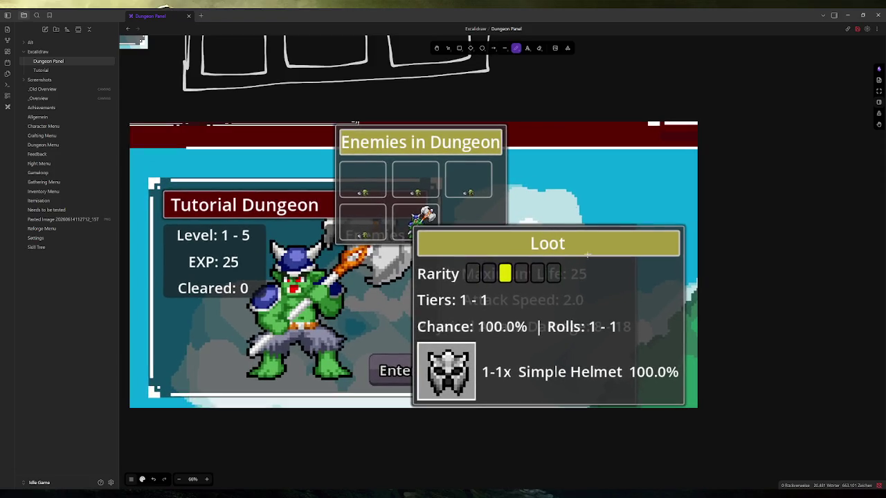
mouse_move(635, 384)
left_mouse_down()
mouse_move(636, 400)
mouse_move(587, 401)
left_mouse_up()
left_click_drag(641, 332, 411, 337)
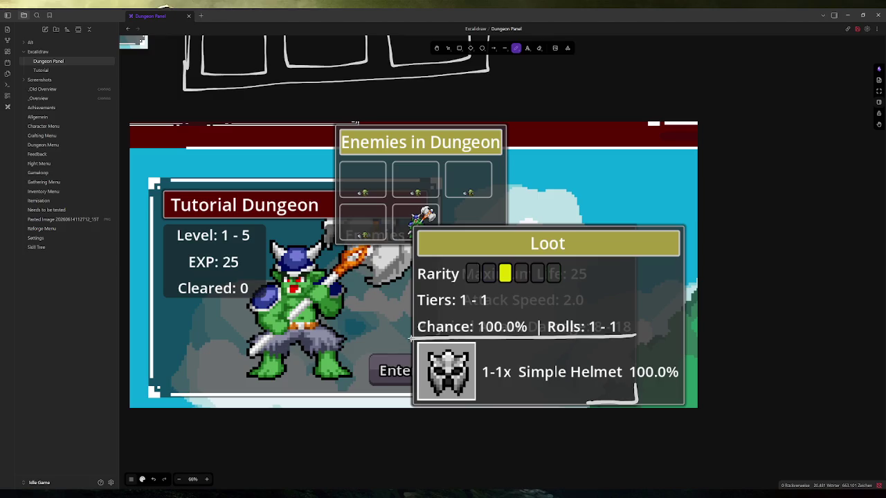
key("ctrl+z")
key("ctrl+z")
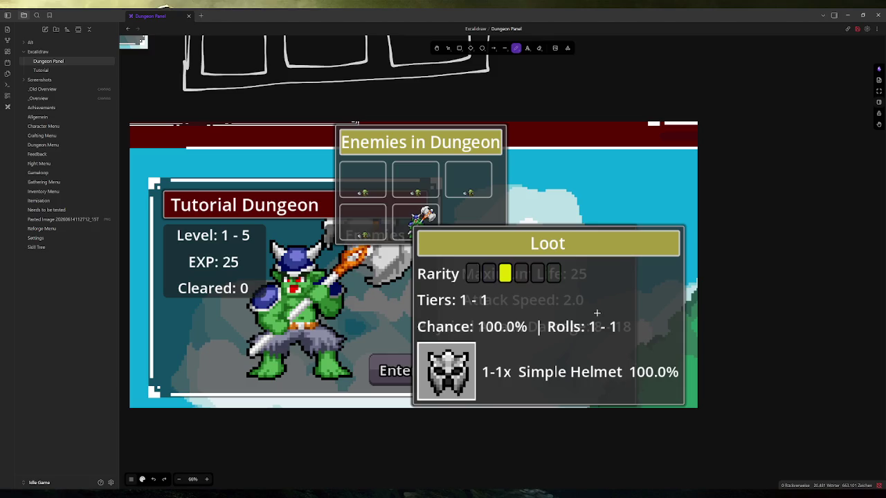
mouse_move(341, 123)
left_mouse_down()
mouse_move(504, 126)
mouse_move(506, 226)
mouse_move(502, 243)
mouse_move(333, 242)
mouse_move(335, 223)
left_mouse_up()
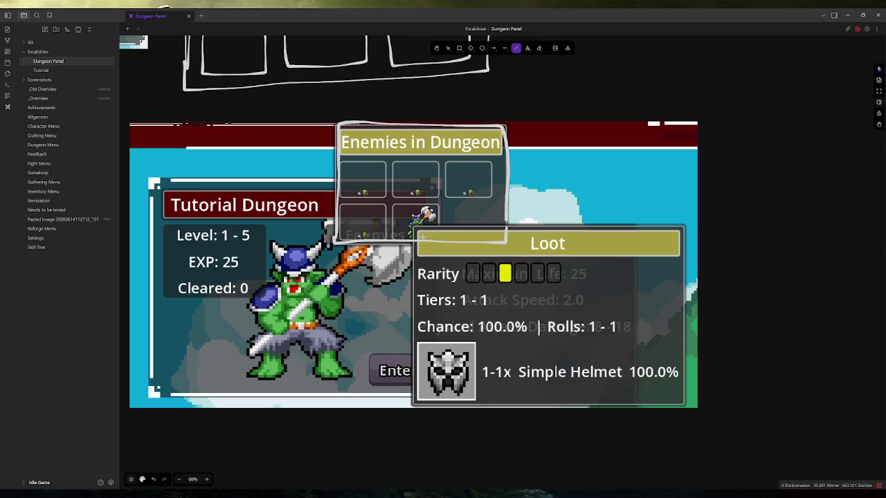
mouse_move(415, 223)
left_mouse_down()
mouse_move(416, 393)
mouse_move(548, 410)
mouse_move(642, 372)
mouse_move(643, 230)
mouse_move(408, 223)
mouse_move(643, 224)
mouse_move(692, 341)
mouse_move(600, 413)
mouse_move(405, 385)
mouse_move(414, 216)
left_mouse_up()
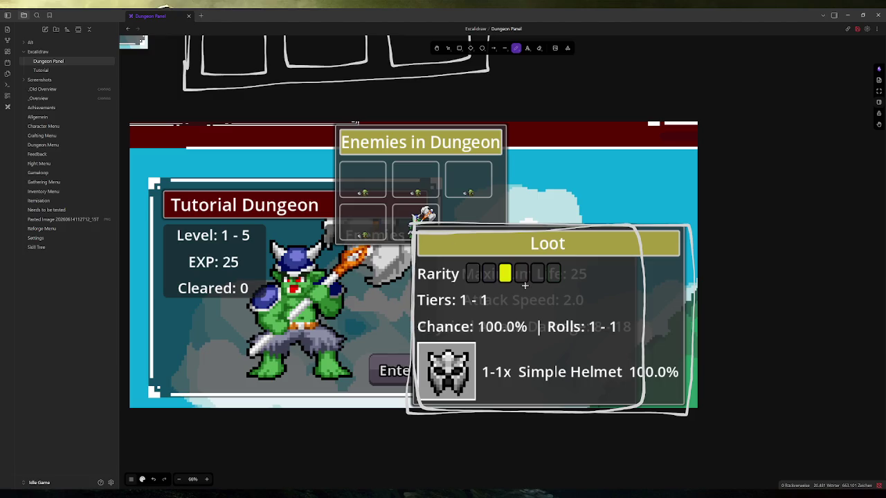
Delete the pasted screenshot and the hand-drawn outlines
left_click(448, 47)
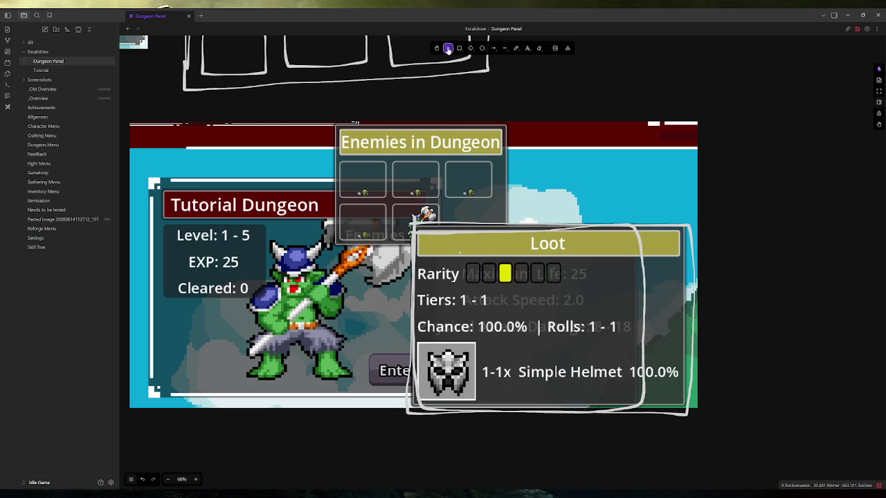
left_click(466, 227)
key("Delete")
left_click(448, 222)
key("Delete")
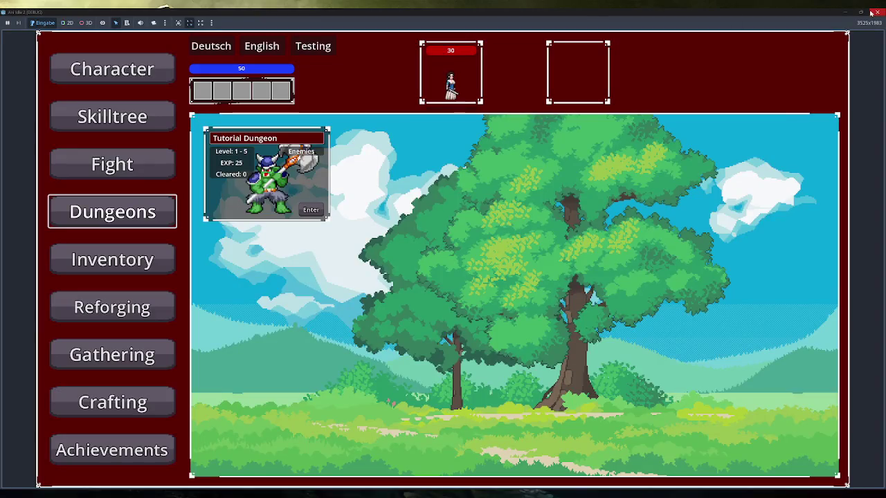
Add enemy_stats_tooltip.tscn and enemy_loot_tooltip.tscn under the HBoxContainer and inspect them
key("alt+Tab")
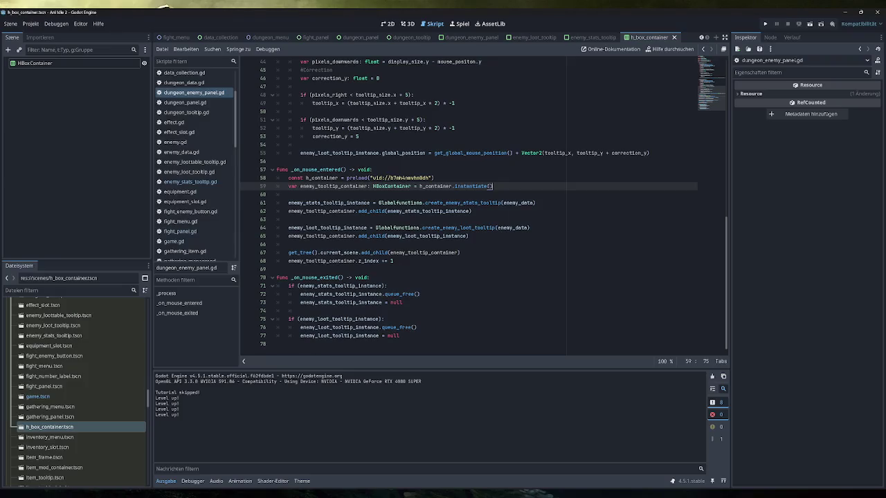
left_click(388, 24)
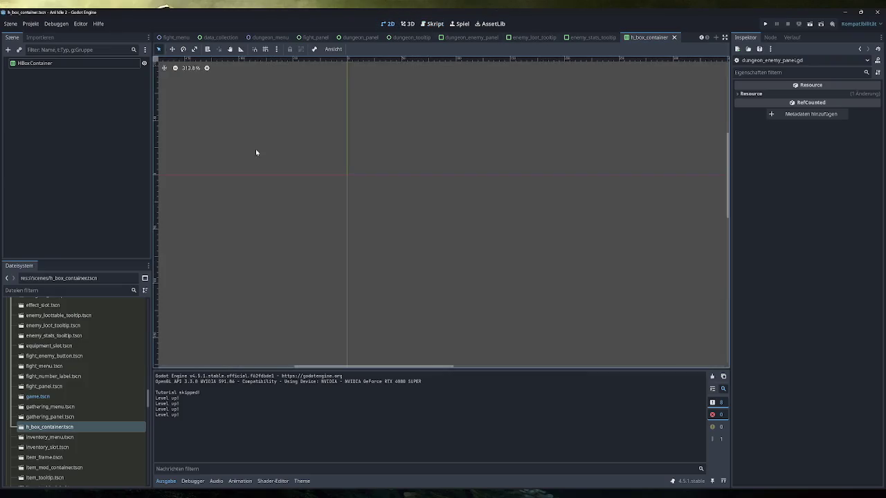
scroll(62, 397, "up", 3)
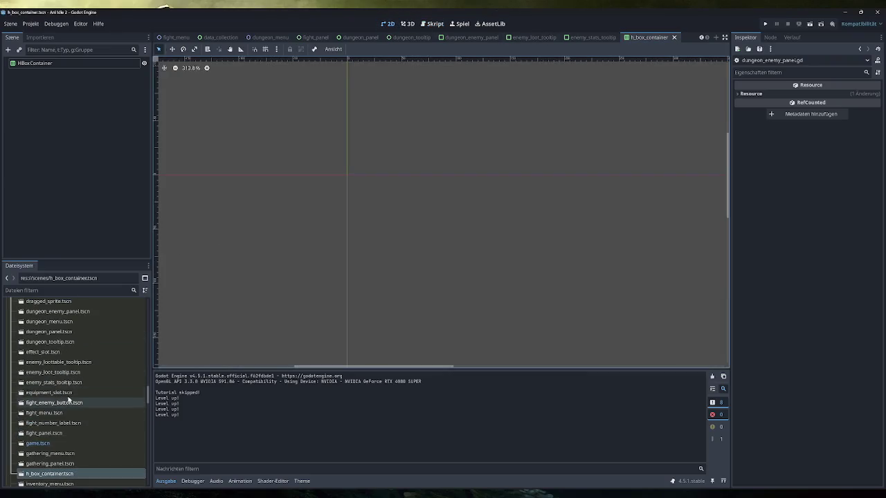
left_click(72, 382)
left_click(73, 374, "ctrl")
left_click_drag(73, 375, 51, 66)
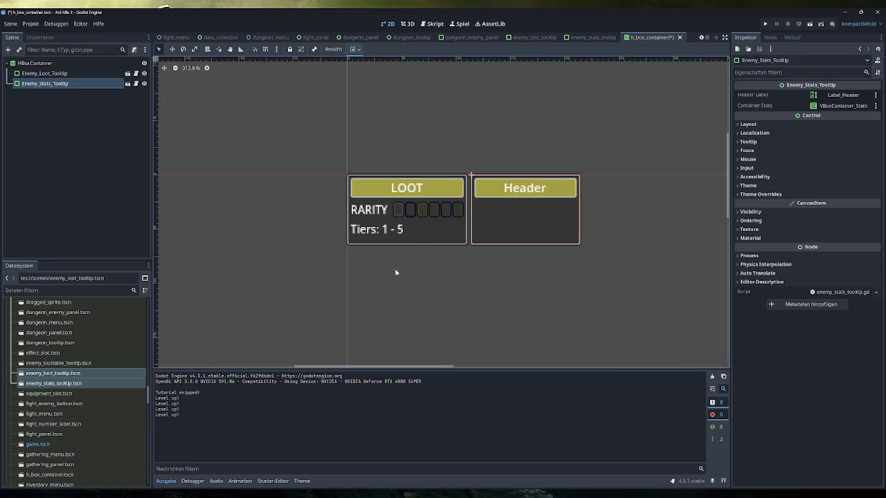
left_click(67, 63)
left_click(63, 74)
left_click(62, 84)
Delete both tooltip nodes, save h_box_container, and return to the script
left_click(44, 73, "shift")
key("Delete")
key("Return")
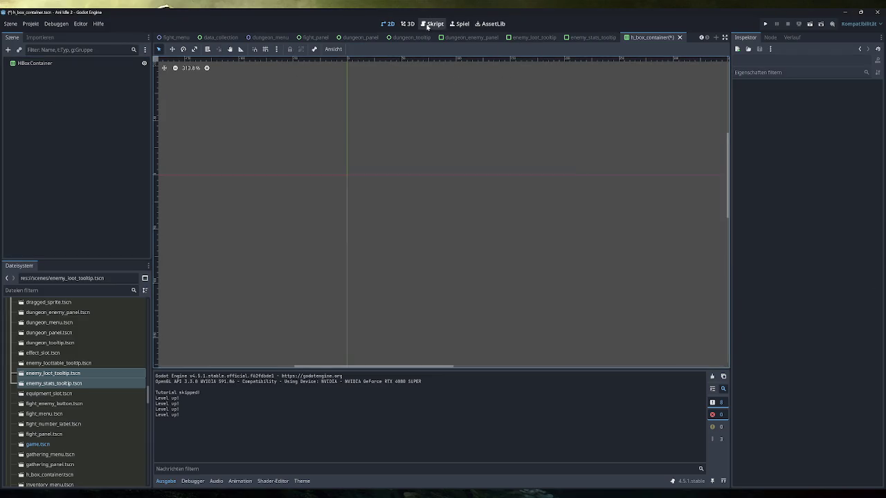
key("ctrl+s")
left_click(432, 24)
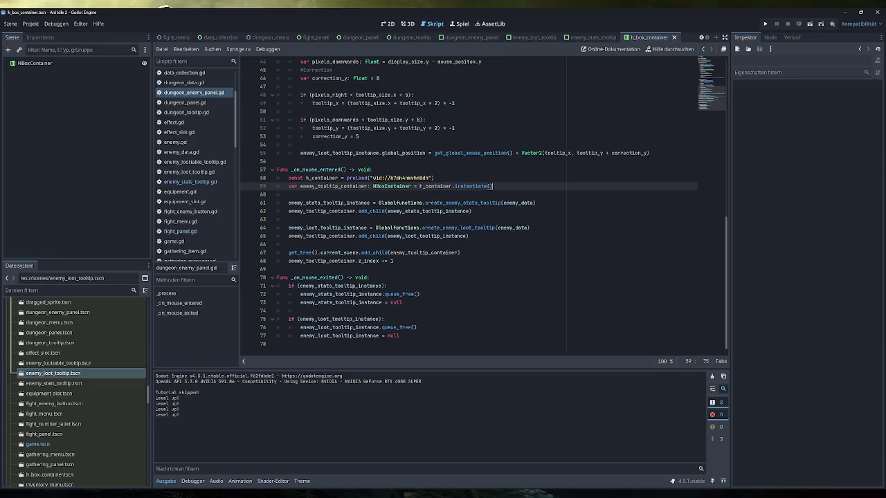
Check the enemy_tooltip_container usages on line 59, then run the project
key("ctrl+shift+Left")
key("ctrl+shift+Left")
key("ctrl+shift+Left")
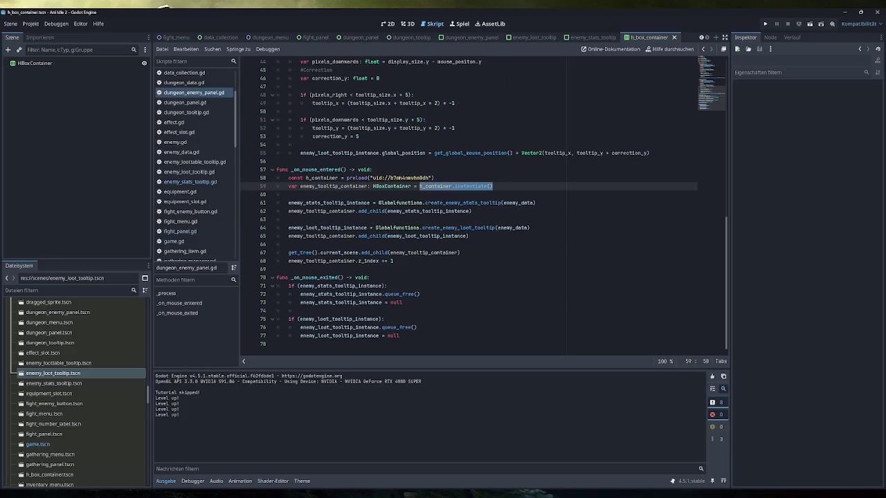
left_click(493, 187)
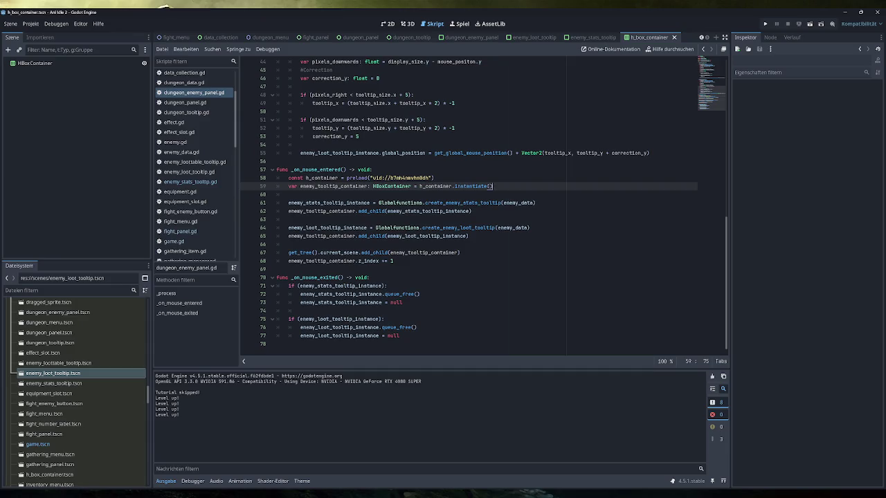
double_click(334, 187)
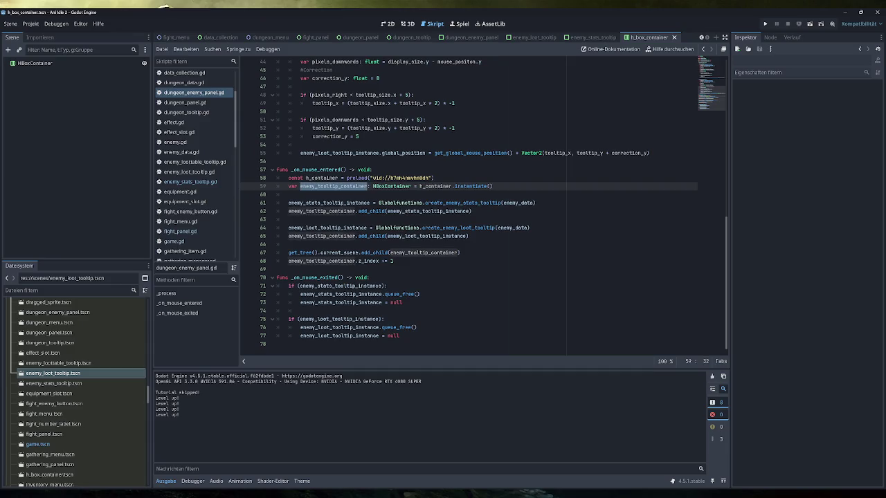
left_click(493, 187)
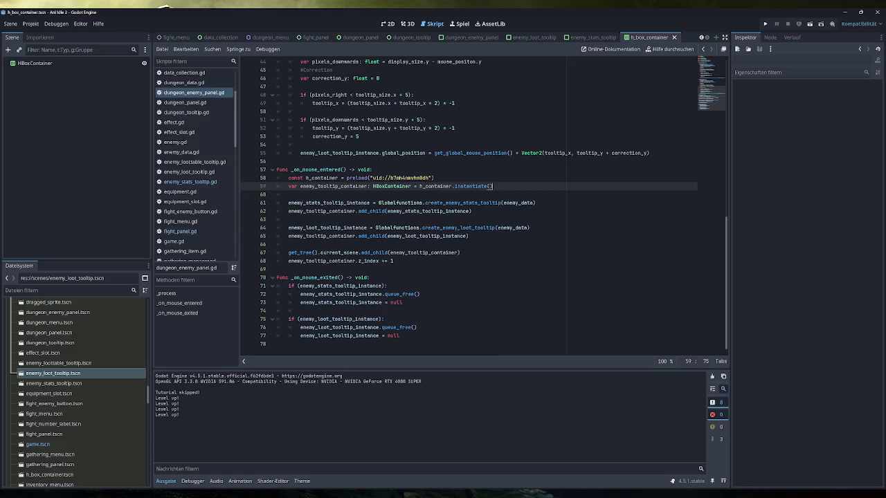
left_click(766, 24)
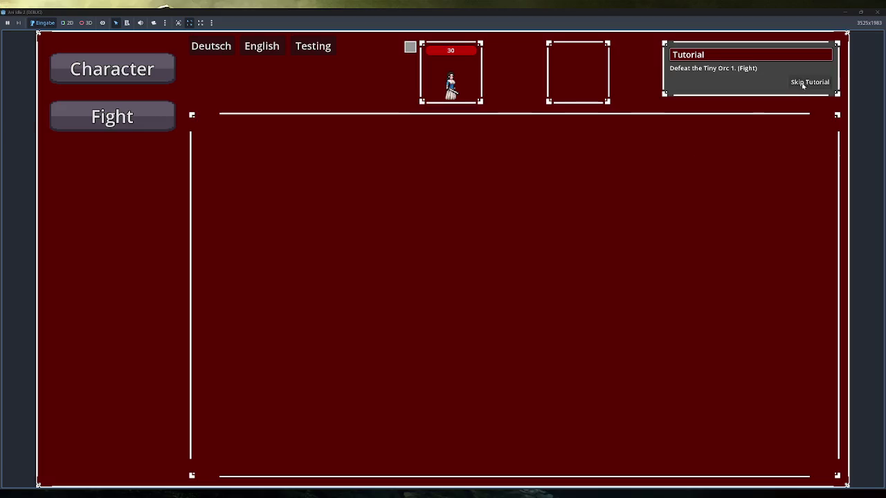
Skip the tutorial, hover a dungeon enemy to see its tooltip, then stop the game
left_click(807, 83)
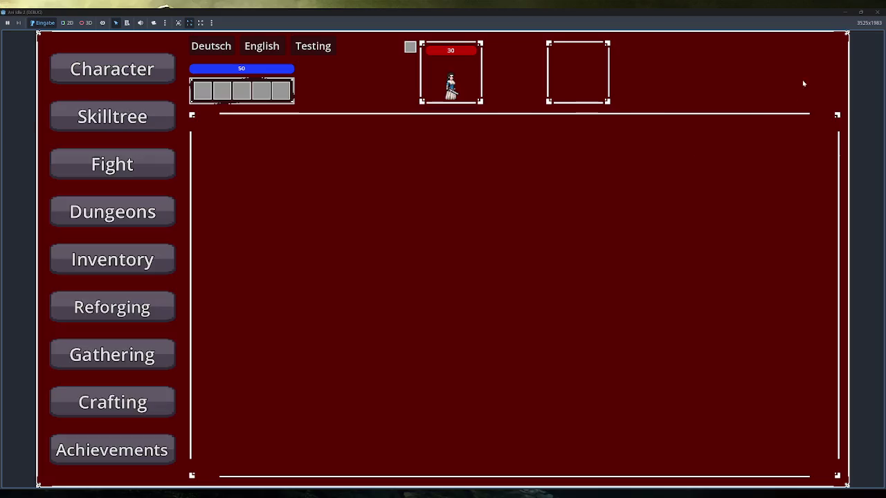
left_click(147, 200)
mouse_move(302, 145)
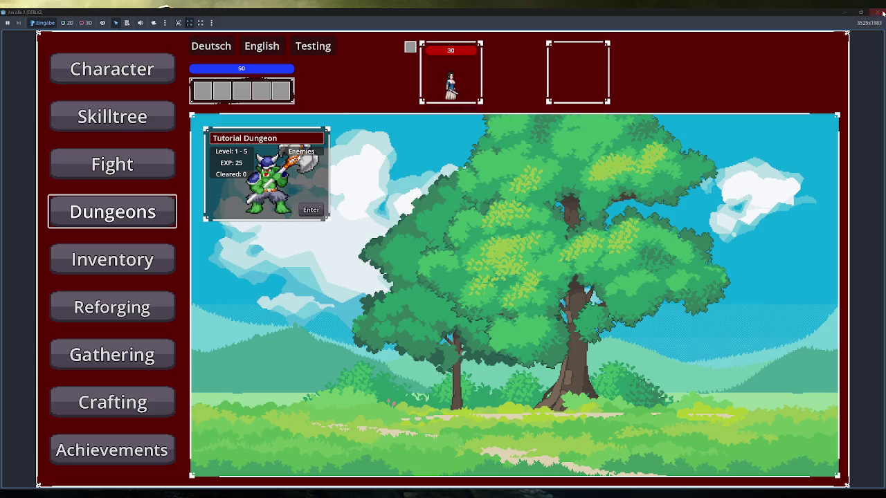
key("F8")
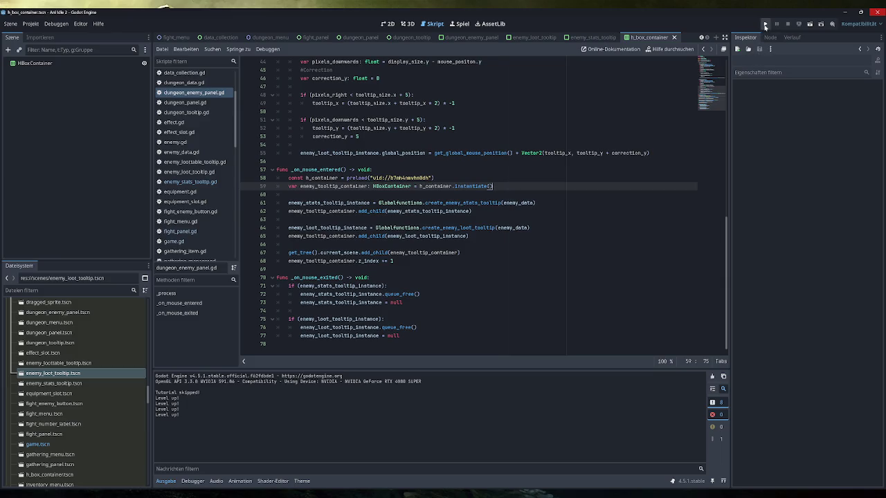
Relaunch, check the enemy hover tooltip, Inventory, and Tutorial Dungeon enemies, then close the game
left_click(766, 24)
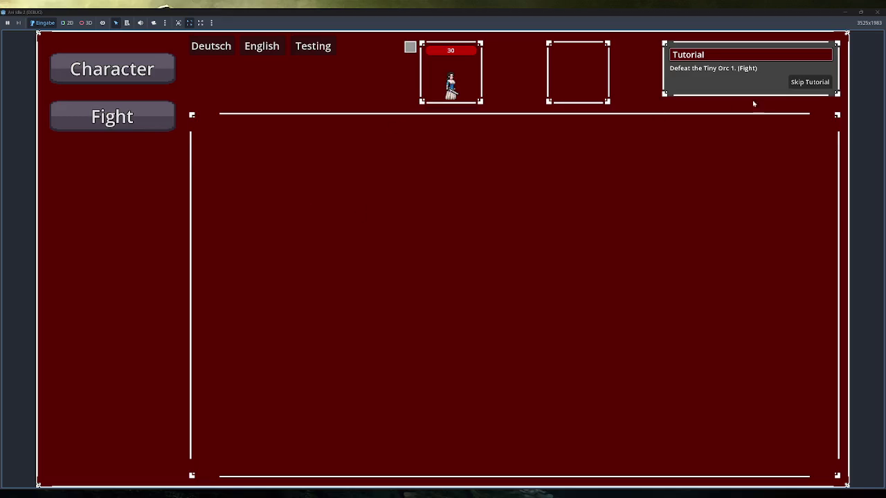
left_click(810, 82)
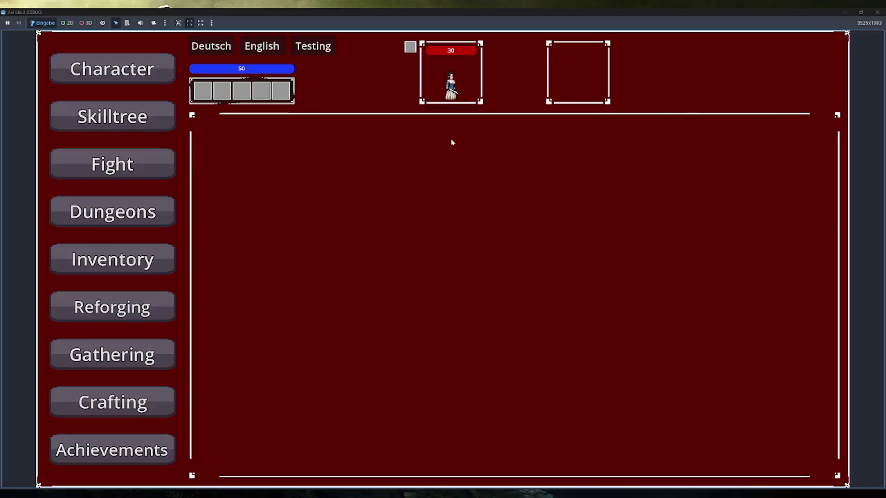
left_click(112, 211)
mouse_move(334, 144)
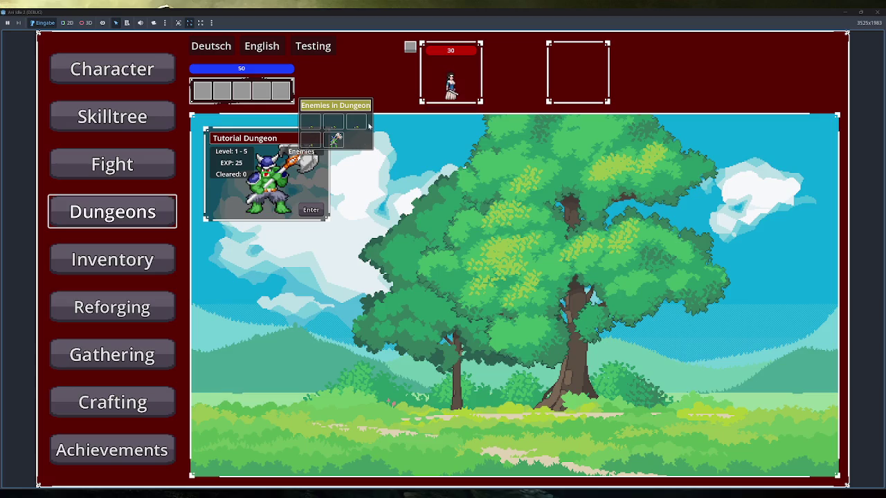
mouse_move(357, 124)
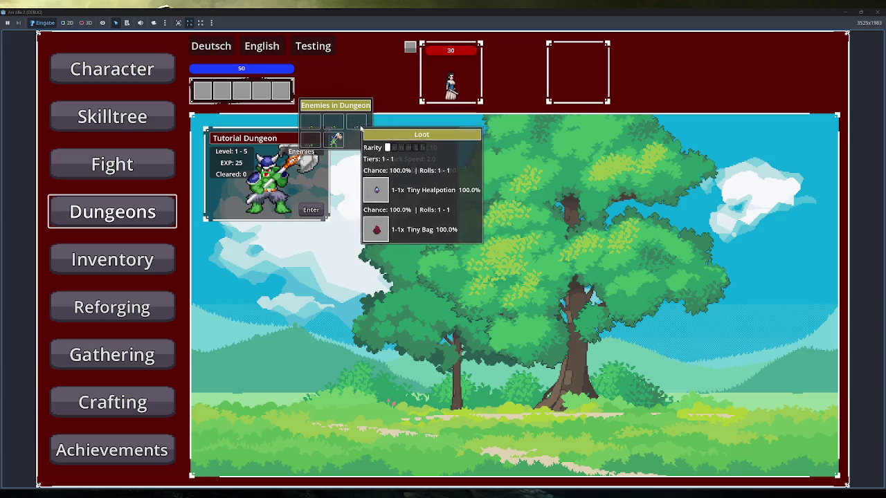
left_click(149, 262)
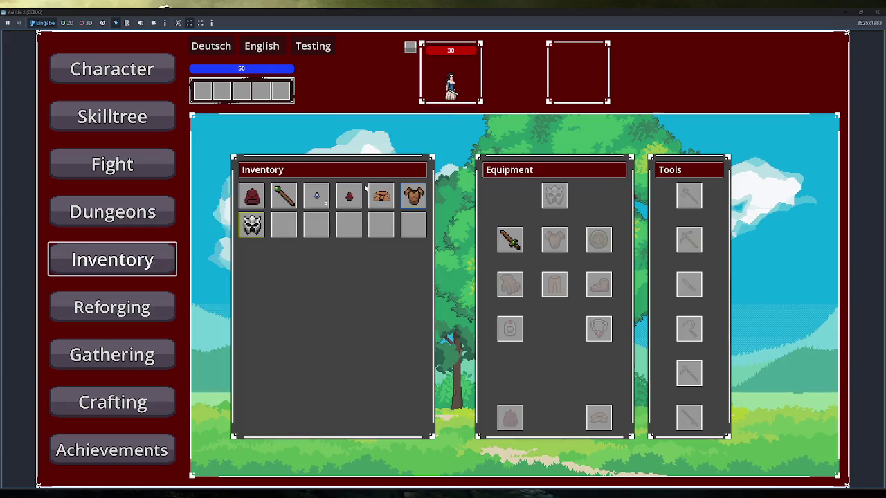
mouse_move(295, 194)
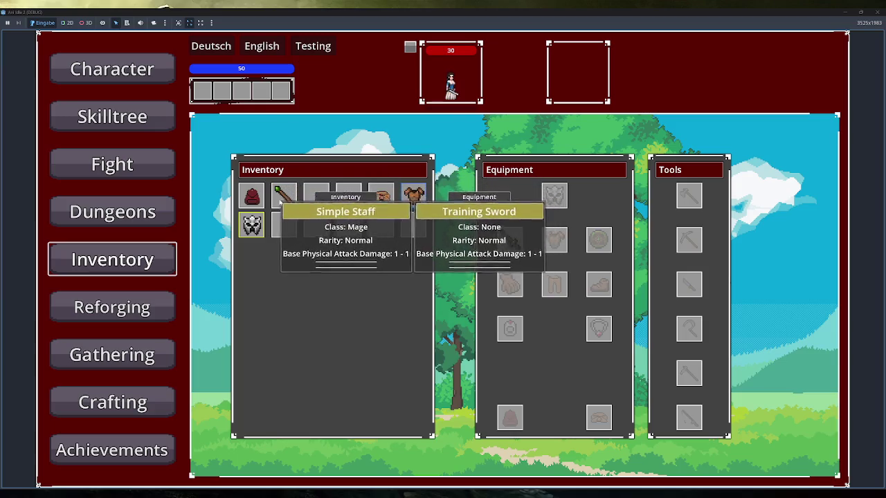
left_click(166, 211)
left_click(301, 151)
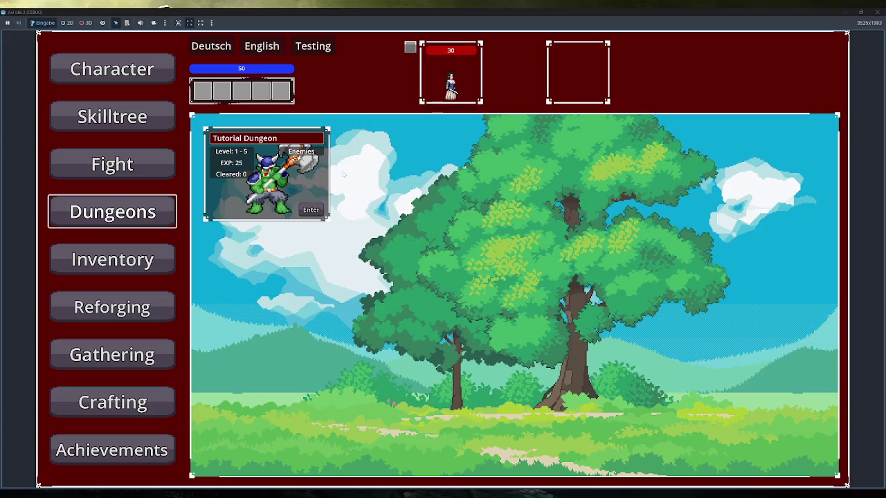
key("F8")
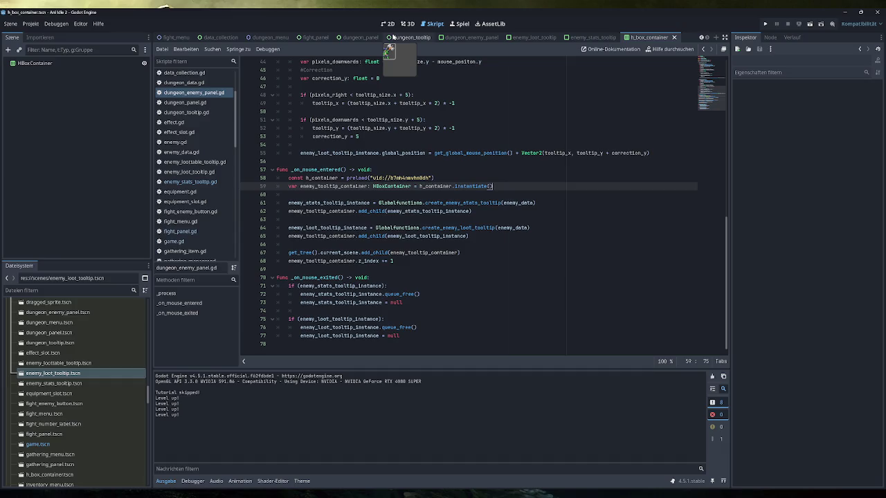
Set a breakpoint on line 71, run the game, and open Dungeons until it pauses
left_click(248, 286)
left_click(764, 24)
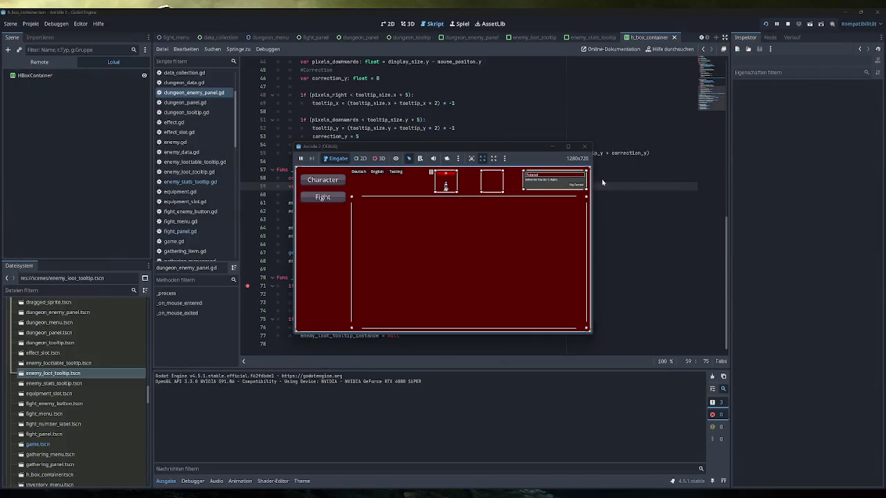
left_click(573, 184)
left_click(344, 233)
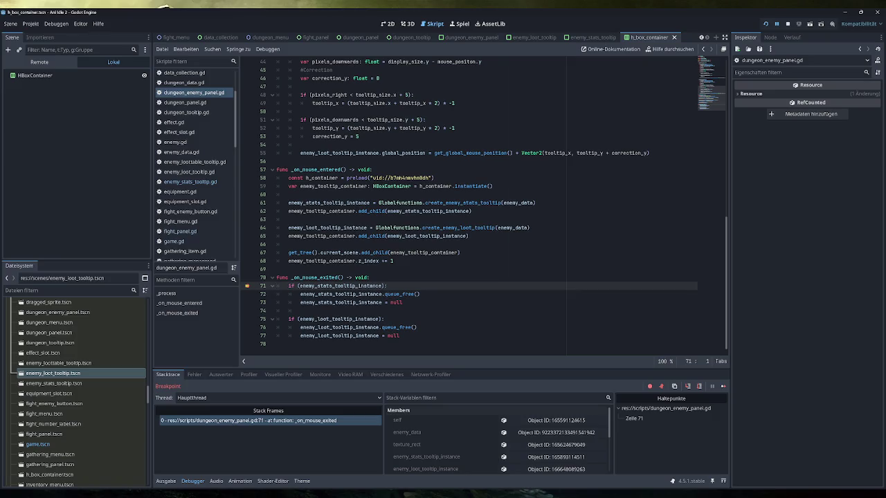
left_click(295, 450)
left_click_drag(462, 159, 290, 158)
key("alt+Tab")
Open the Remote scene tree and inspect the live HBoxContainer and Enemy_Stats_Tooltip
left_click(39, 62)
left_click(42, 146)
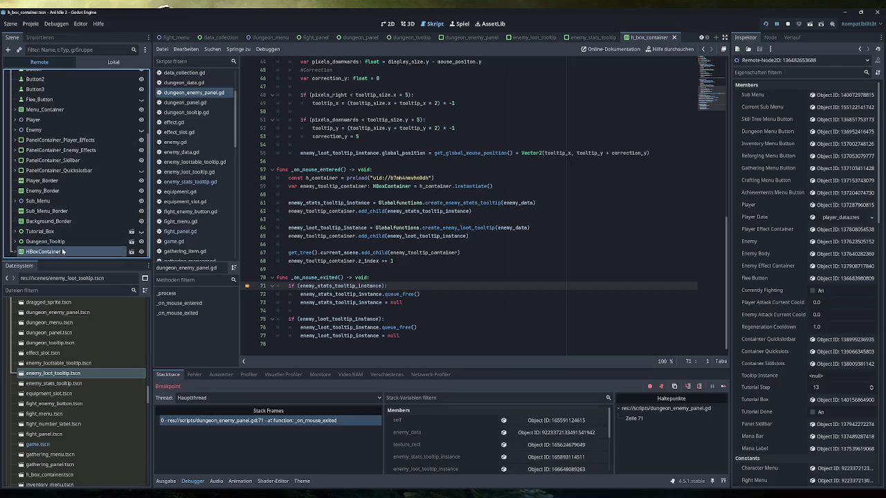
left_click(62, 251)
left_click(76, 242)
scroll(79, 235, "down", 1)
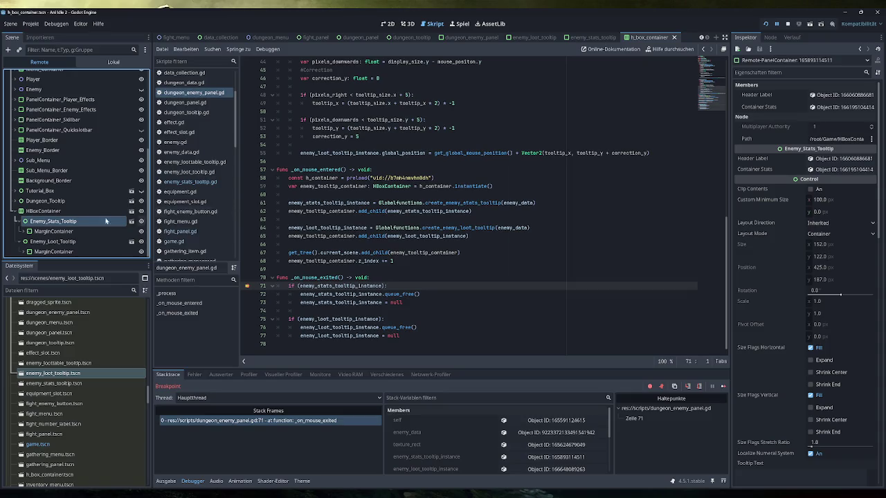
left_click(19, 221)
left_click(19, 241)
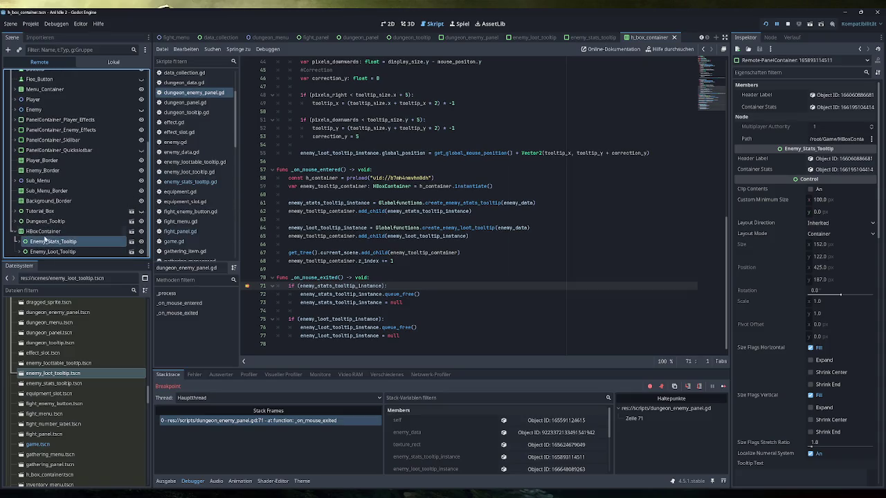
Review the live HBoxContainer's properties and Enemy_Stats_Tooltip children in the Inspector
left_click(45, 233)
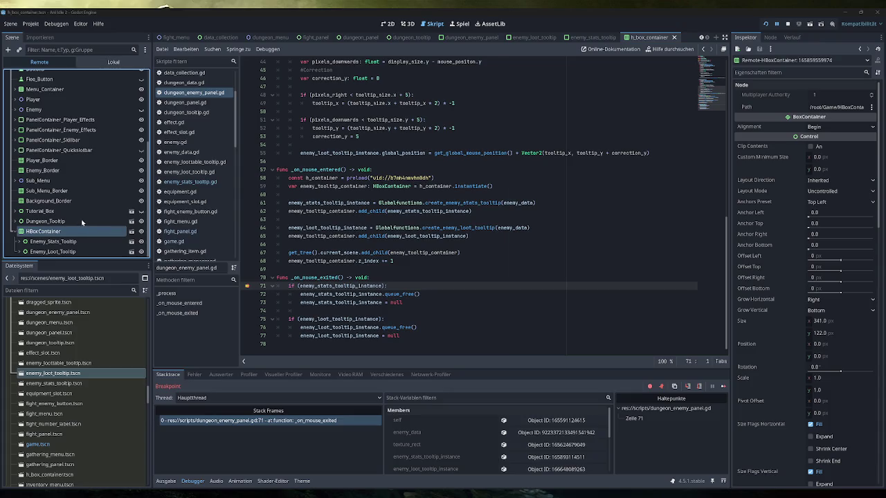
left_click(82, 242)
scroll(78, 249, "down", 1)
left_click(49, 213)
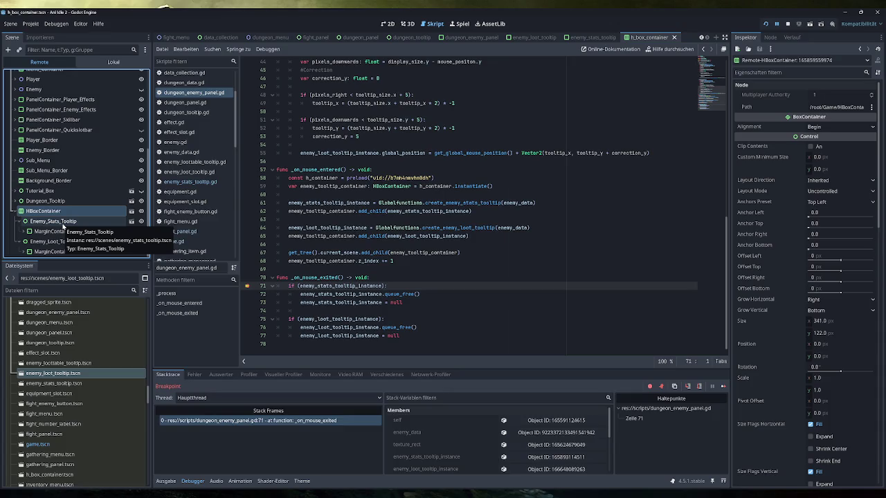
scroll(802, 347, "down", 5)
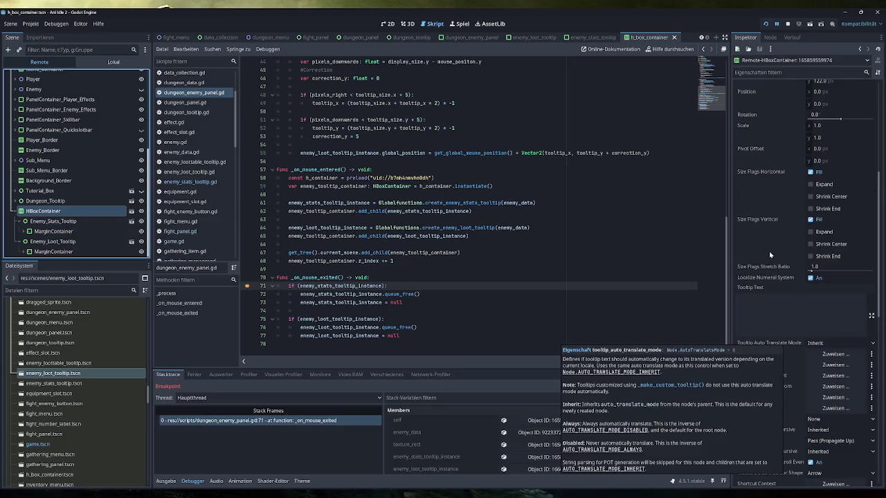
scroll(766, 254, "down", 3)
scroll(765, 252, "up", 10)
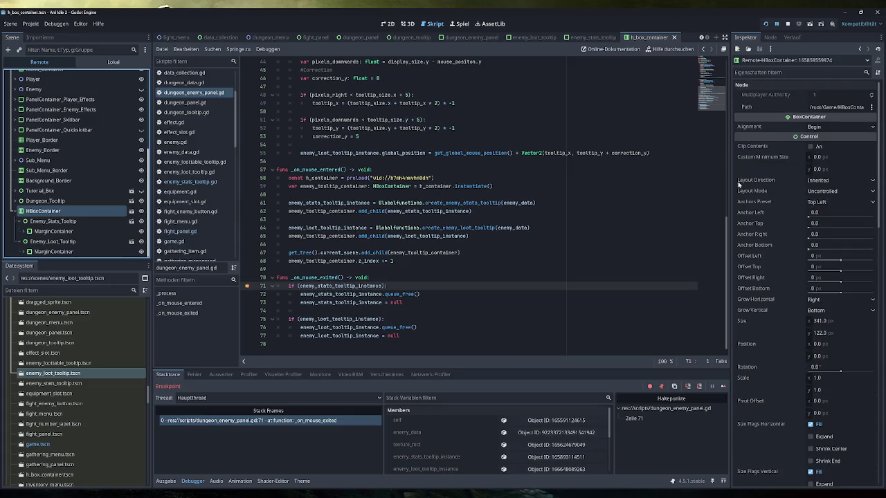
Move the game window aside, re-inspect HBoxContainer and Enemy_Stats_Tooltip, then stop debugging
left_click(386, 24)
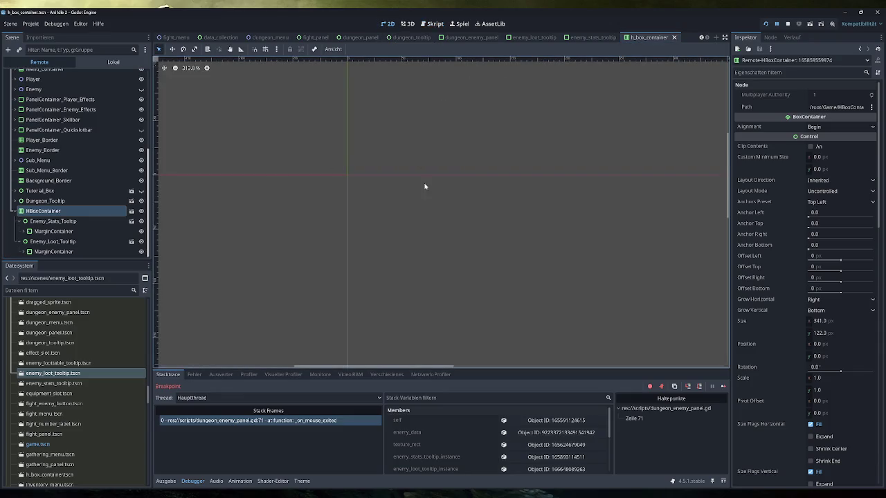
left_click(433, 24)
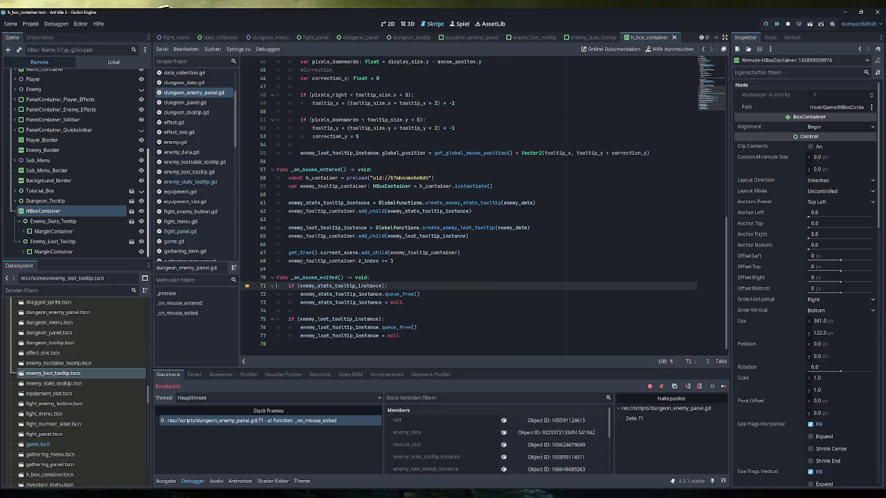
key("alt+Tab")
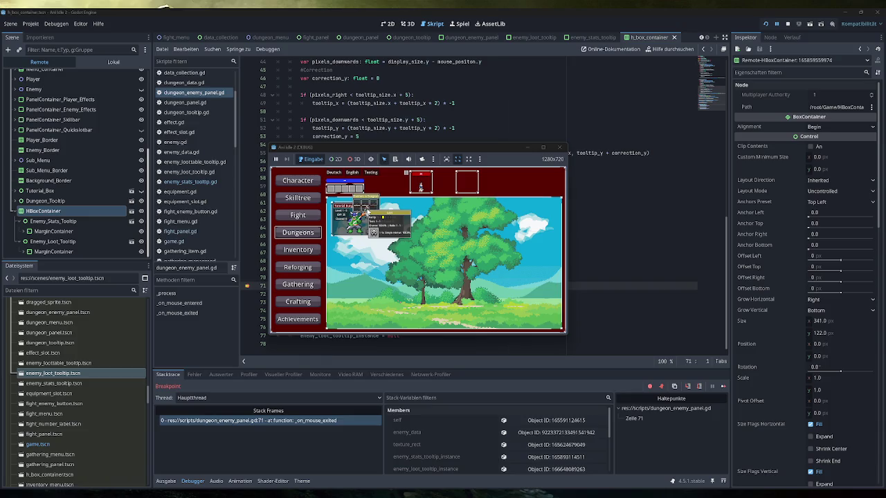
left_click_drag(465, 148, 104, 153)
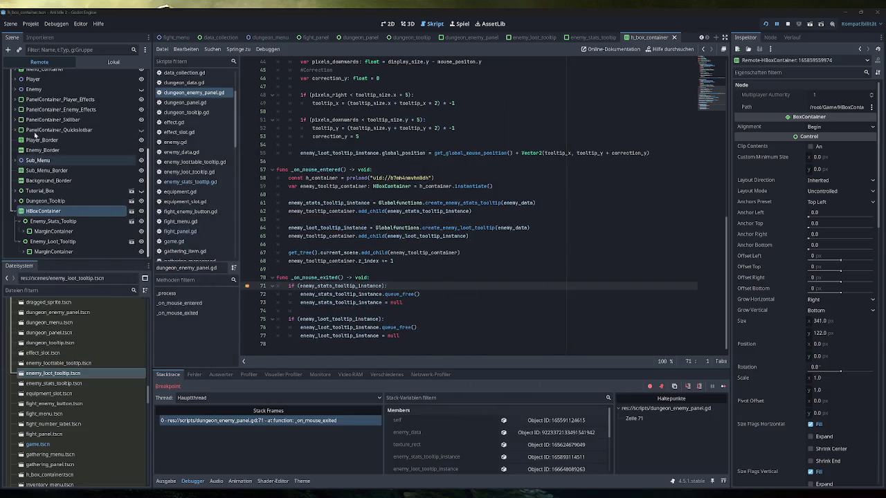
left_click(55, 210)
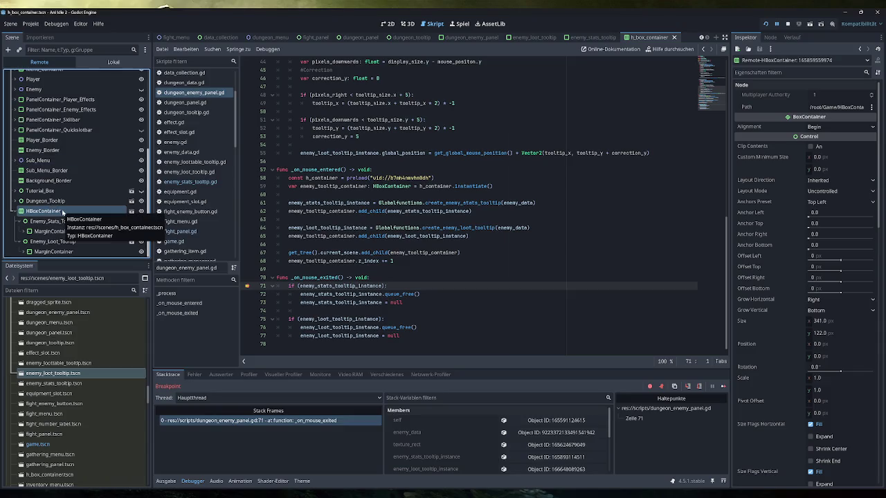
left_click(52, 221)
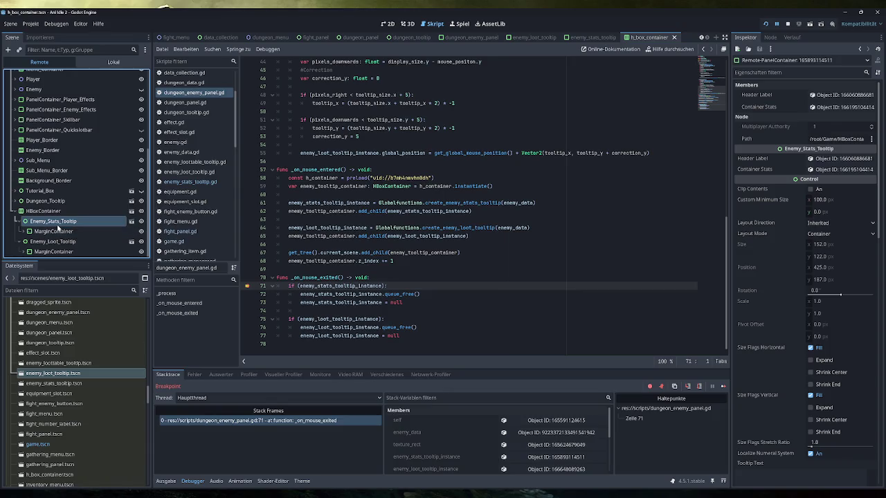
key("F8")
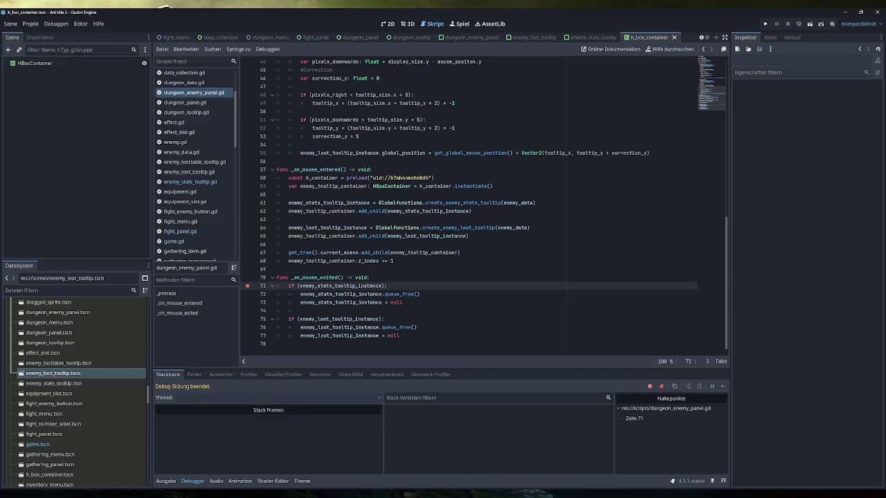
Save the current scene and pick a command from the Project menu
key("F5")
left_click(33, 24)
left_click(49, 128)
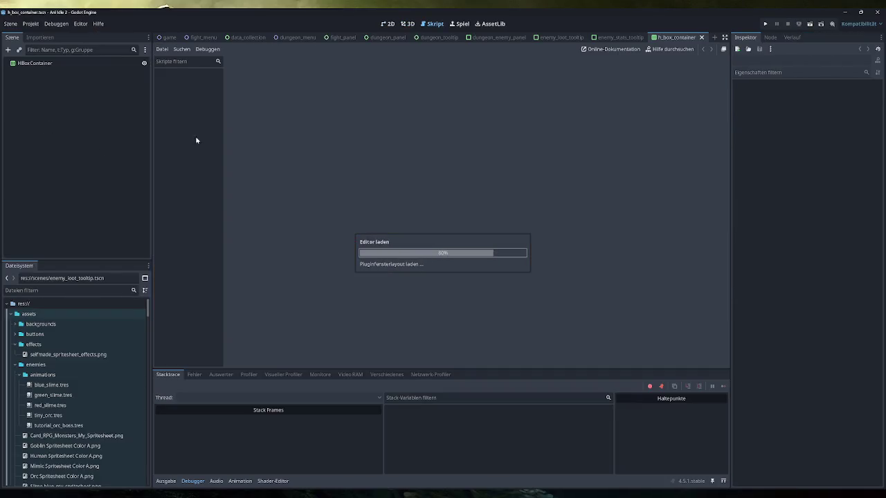
Run the game maximised, open Dungeons, check the enemy's Simple Helmet loot tooltip past the breakpoint, then close it
key("F5")
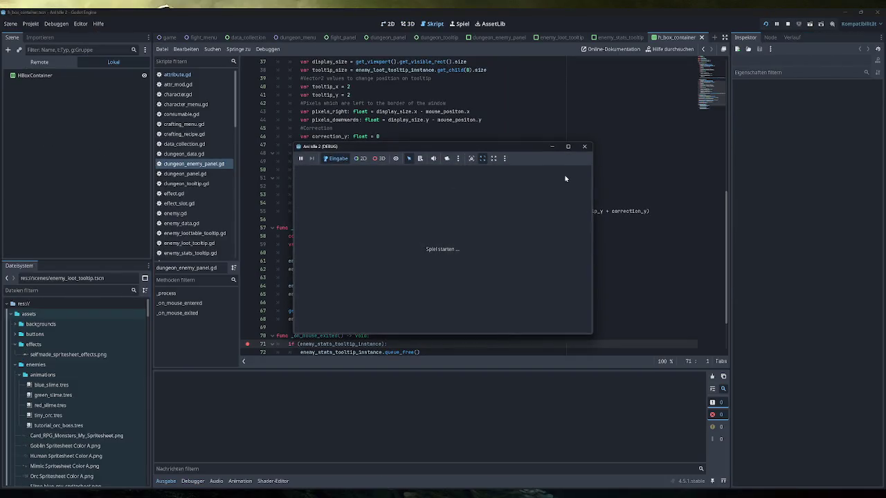
double_click(430, 148)
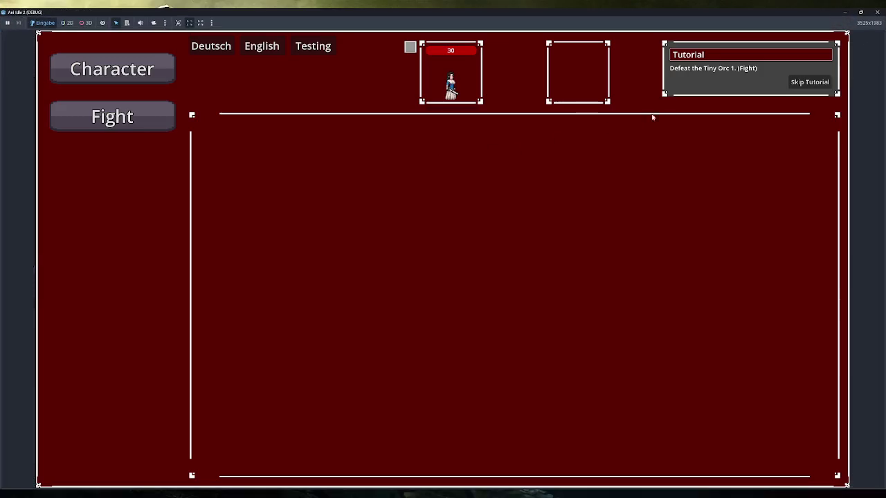
left_click(809, 82)
left_click(112, 211)
mouse_move(291, 156)
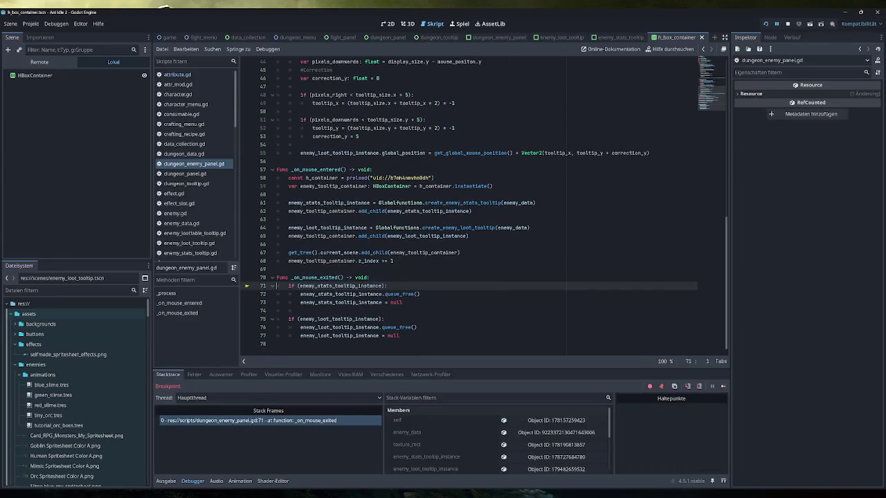
left_click(723, 386)
mouse_move(314, 138)
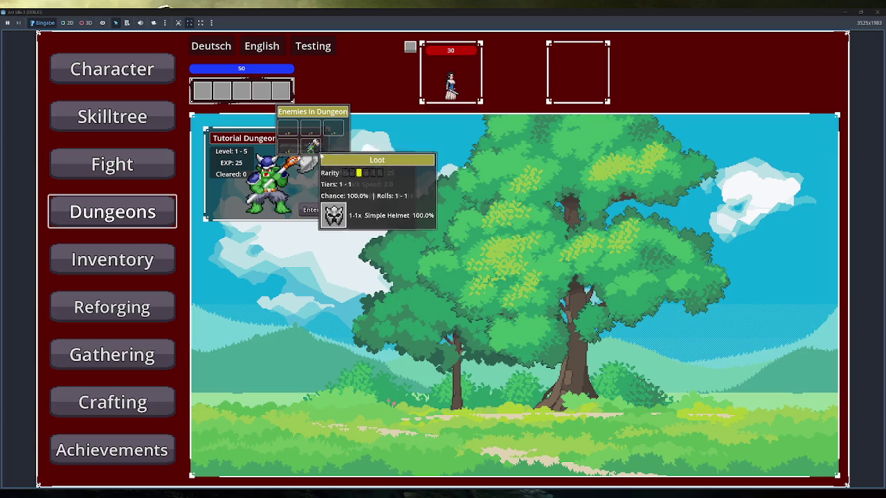
left_click(877, 12)
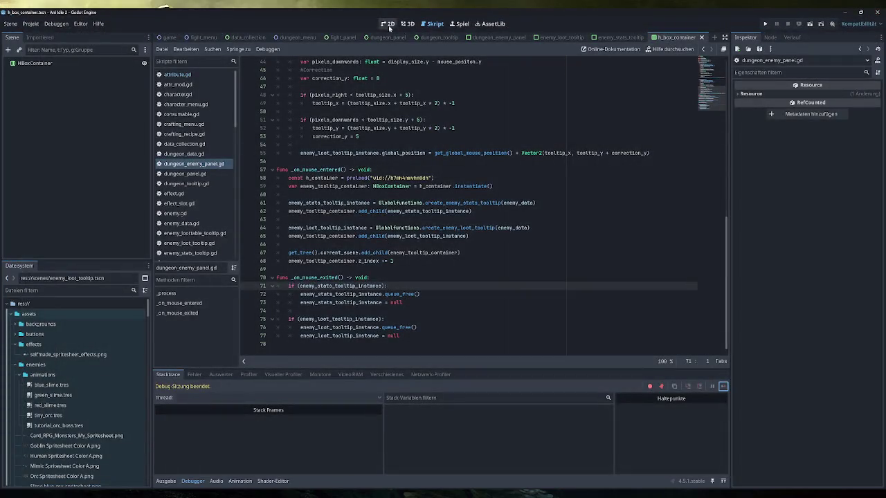
In the 2D view, add enemy_loot_tooltip.tscn and enemy_stats_tooltip.tscn as children of HBoxContainer
left_click(388, 24)
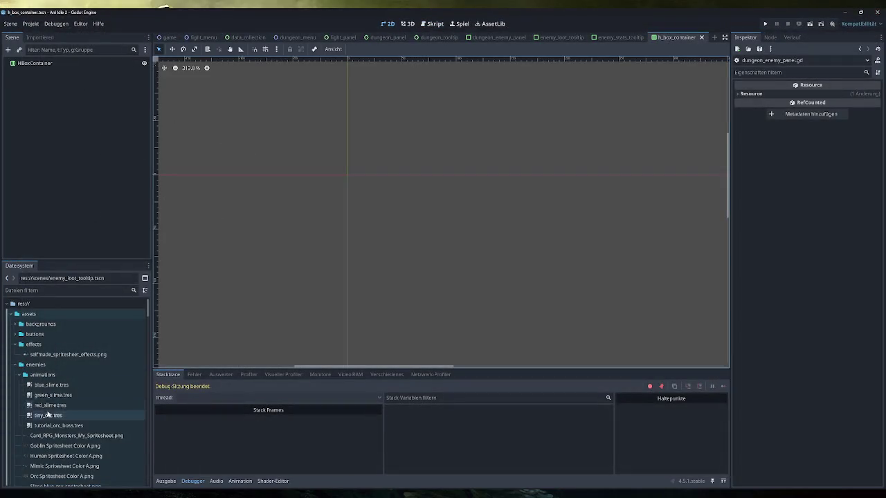
scroll(78, 407, "down", 5)
scroll(79, 407, "down", 5)
left_click(83, 375)
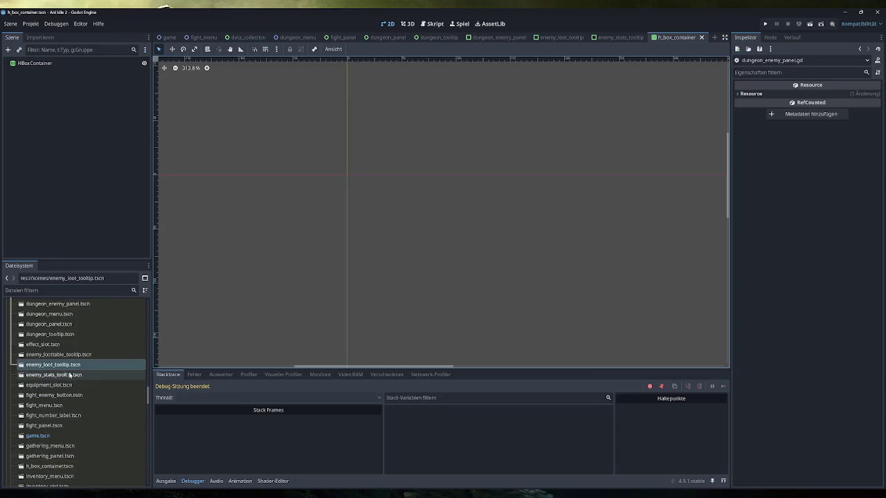
left_click_drag(87, 368, 48, 78)
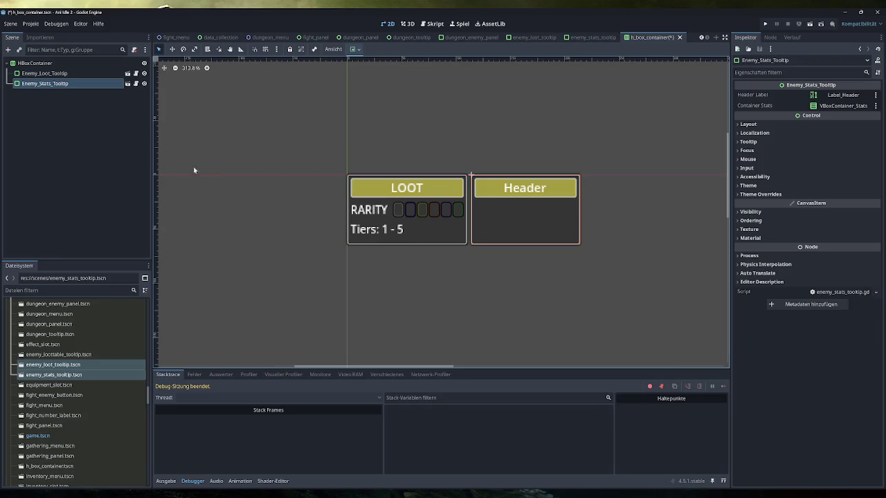
Review both tooltip scenes, reorder their tabs so loot follows stats, then save and run
left_click(579, 38)
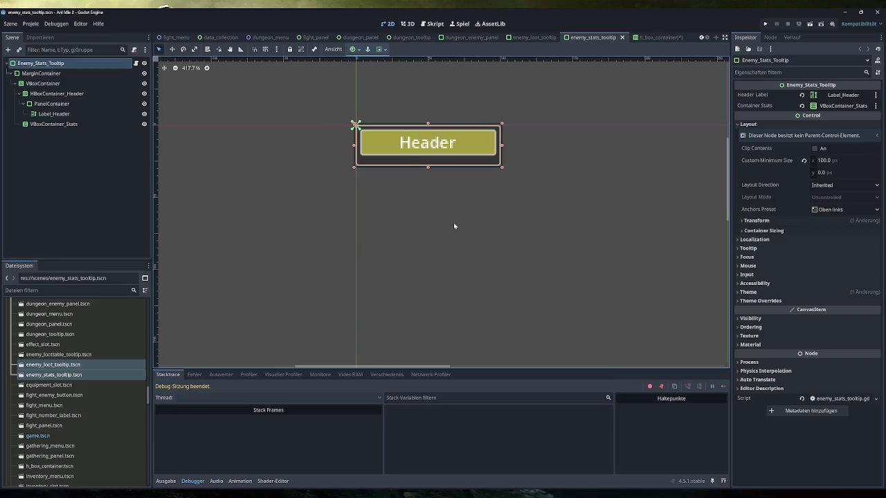
left_click(529, 38)
left_click_drag(530, 38, 594, 38)
left_click(652, 37)
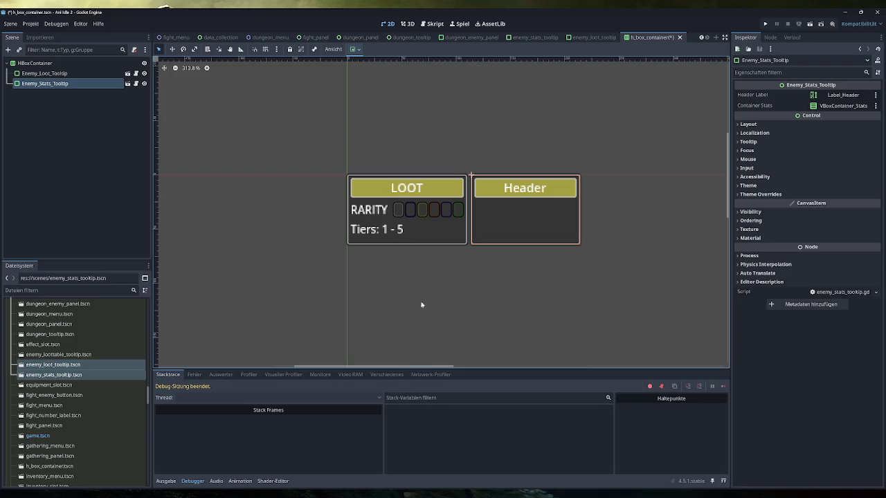
left_click(765, 23)
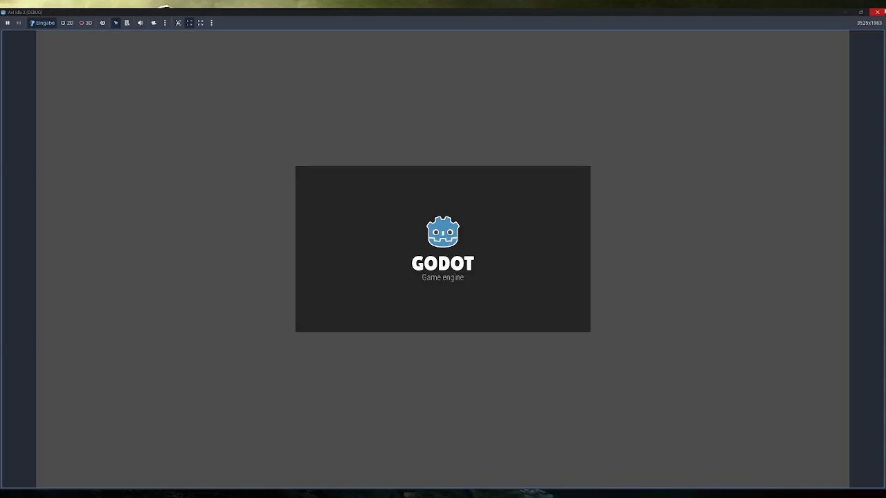
Close the running game and set a breakpoint on line 71 of the script
left_click(877, 12)
left_click(433, 24)
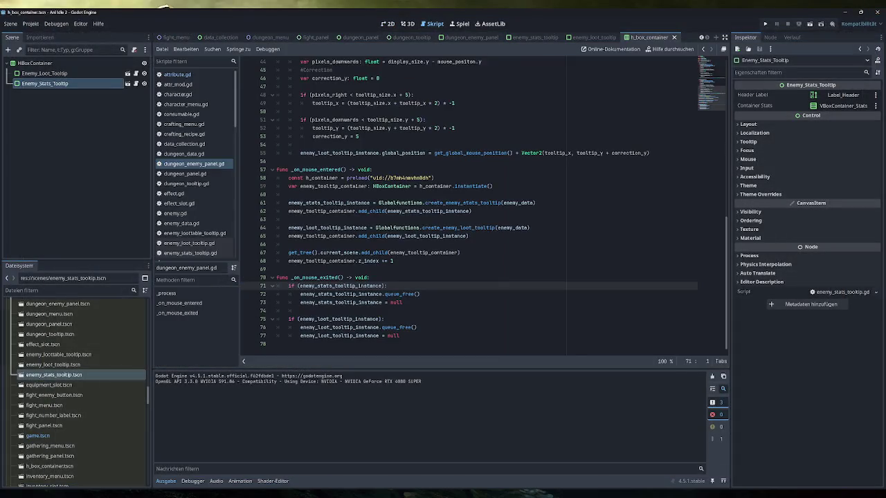
left_click(247, 286)
Delete the Enemy_Loot_Tooltip and Enemy_Stats_Tooltip children from the HBoxContainer scene
left_click(388, 23)
left_click(77, 74)
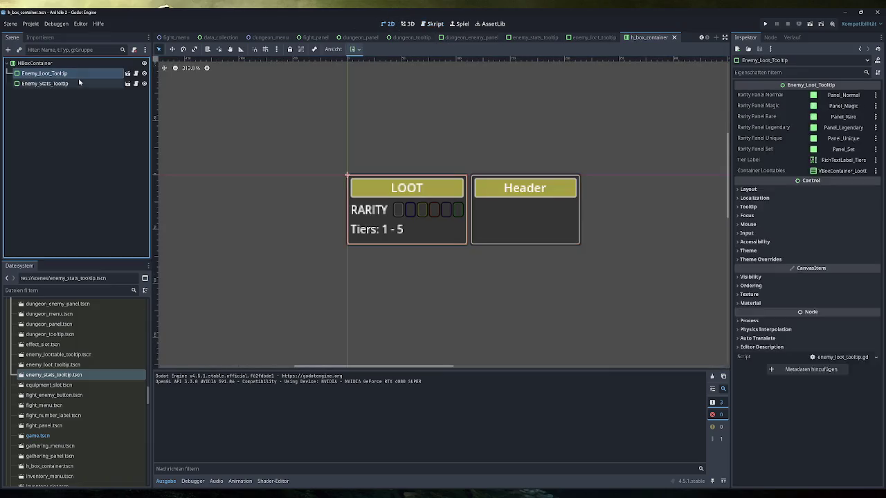
left_click(80, 83, "shift")
key("Delete")
key("Return")
Run the game, open Dungeons, confirm in the Remote tree that HBoxContainer holds both tooltips, then close the game
left_click(765, 24)
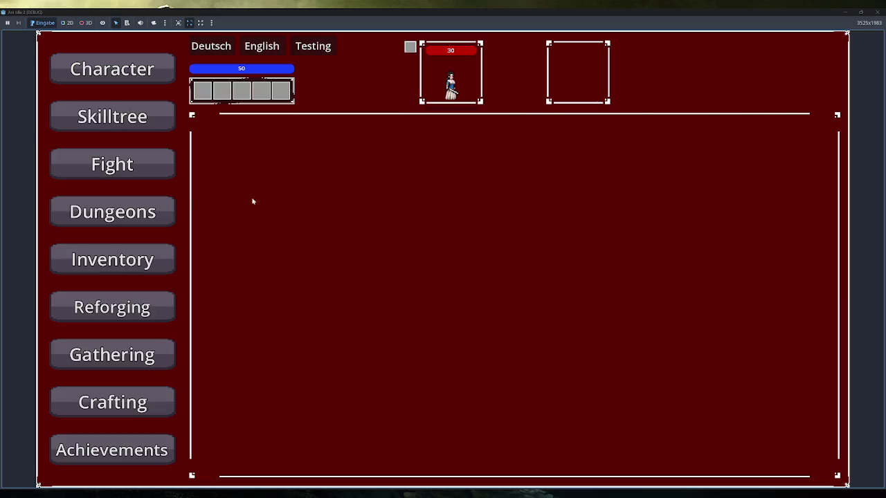
left_click(76, 212)
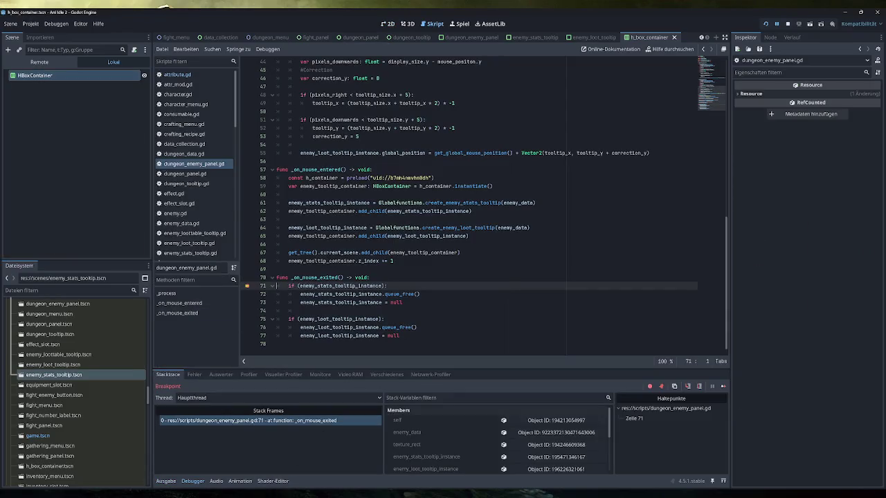
left_click(39, 61)
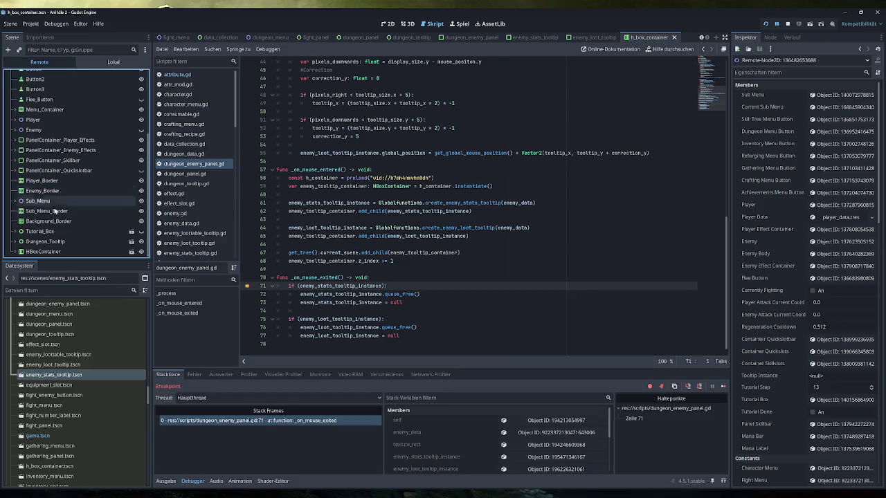
double_click(43, 251)
double_click(53, 231)
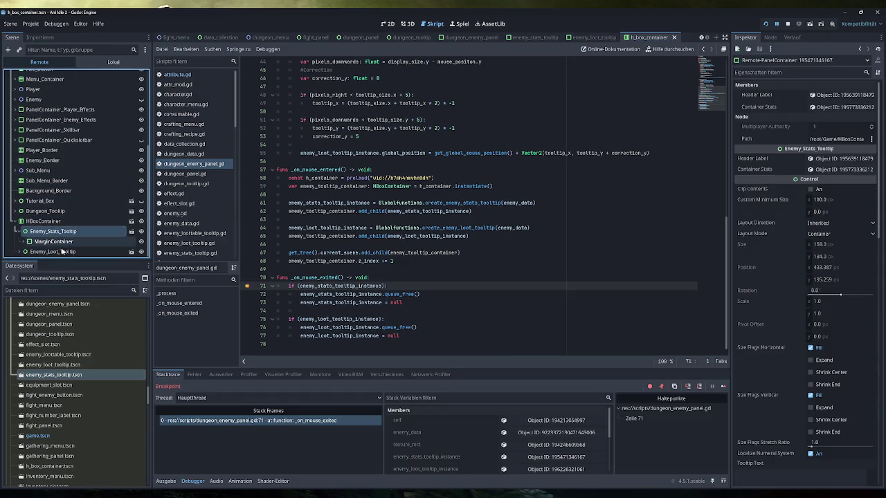
double_click(63, 252)
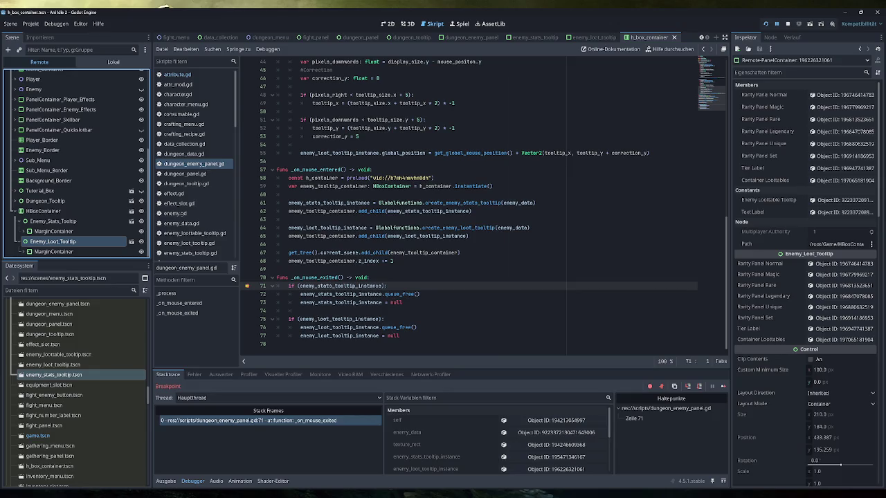
mouse_move(460, 211)
mouse_move(305, 484)
left_click(297, 453)
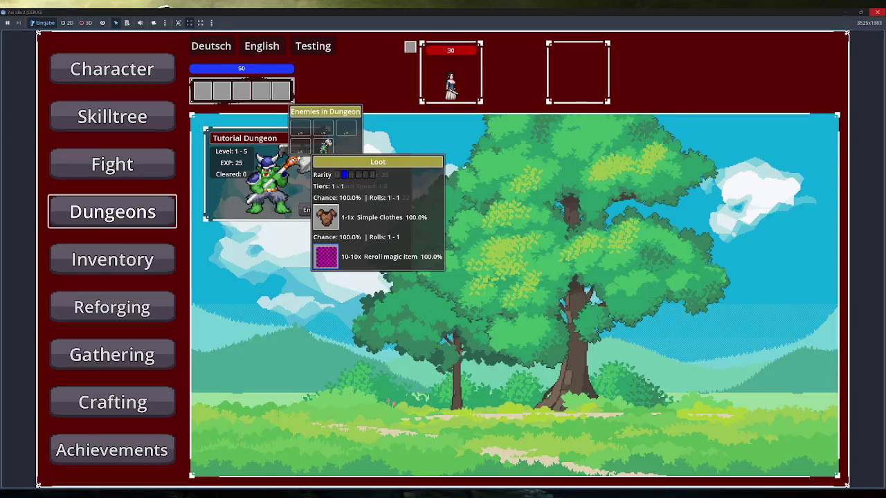
left_click(876, 12)
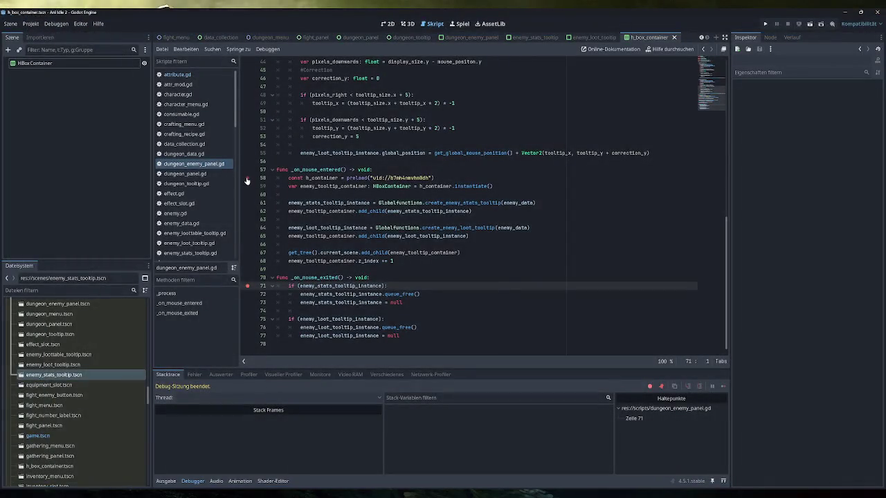
Remove the line 71 breakpoint and open globalfunctions.gd
left_click(247, 286)
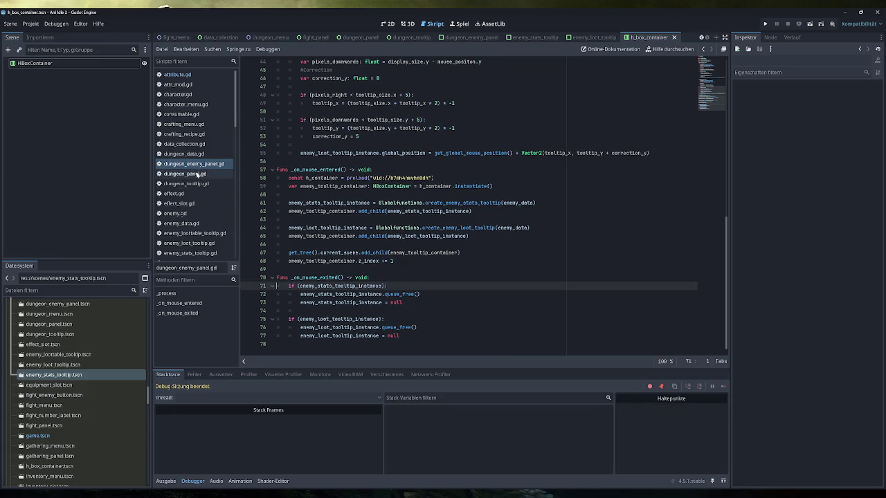
scroll(194, 180, "down", 5)
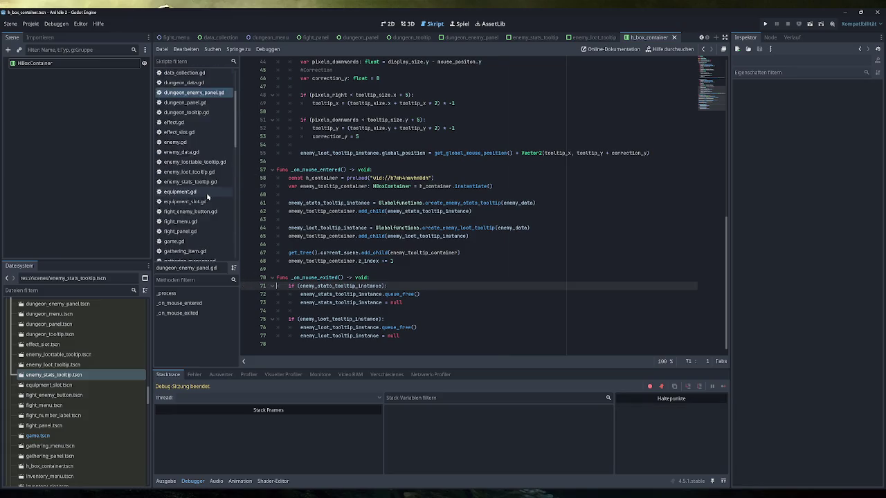
left_click(202, 197)
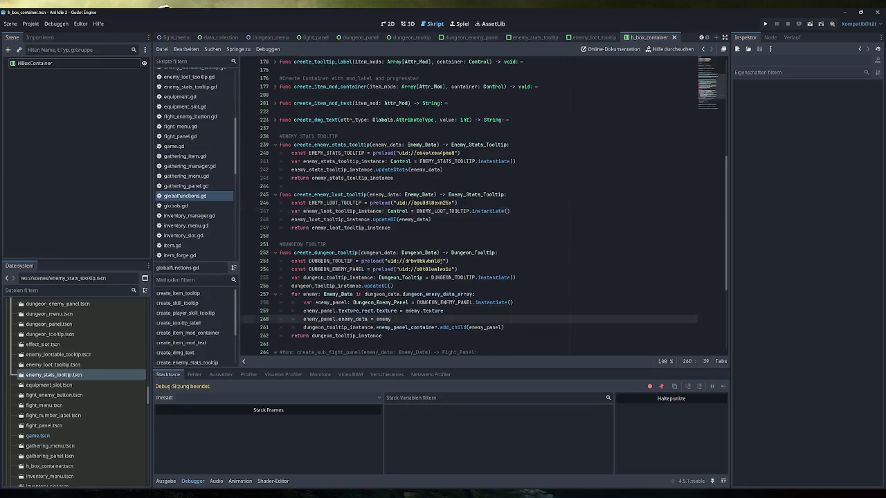
Change the Control type on lines 241 and 247 to PanelContainer
double_click(398, 211)
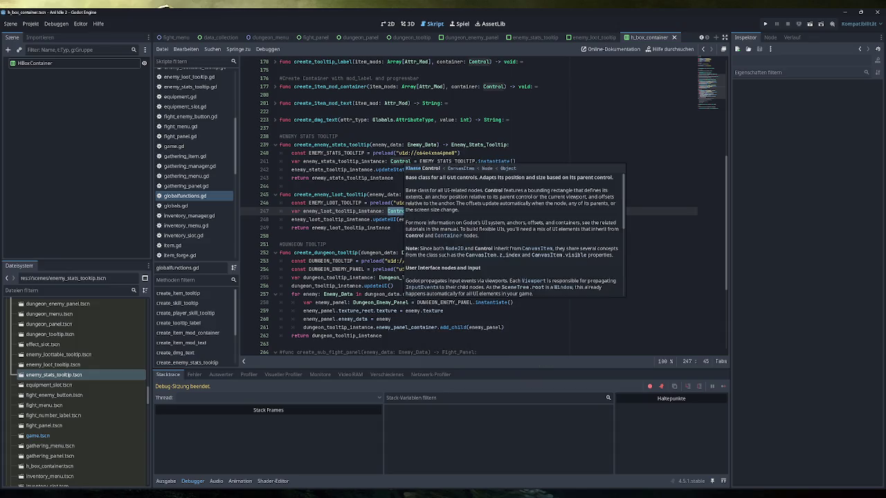
double_click(401, 161)
type("Pane")
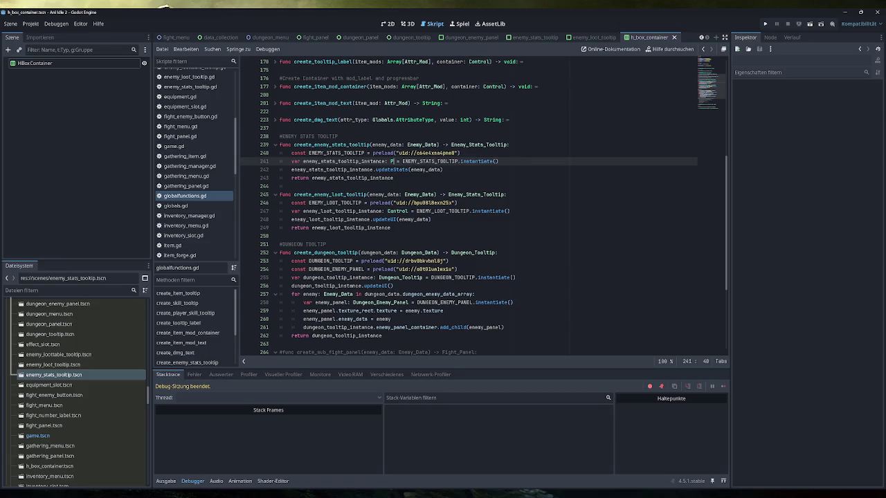
key("Return")
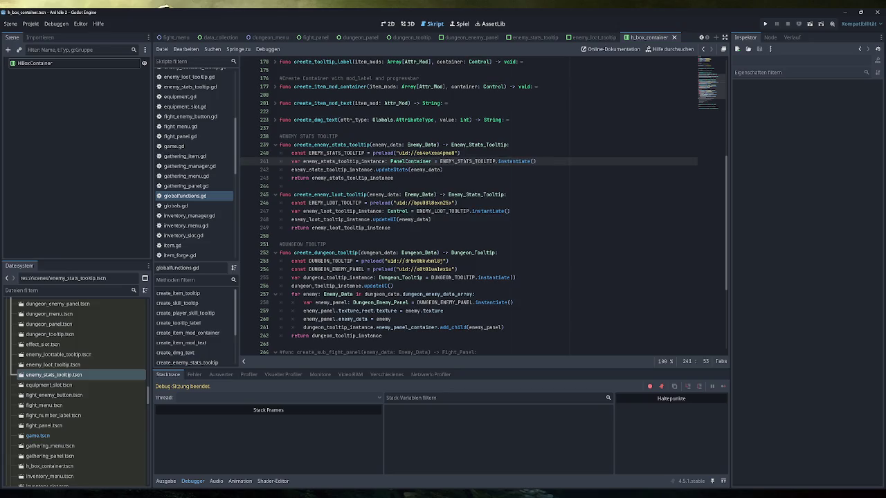
double_click(398, 211)
type("PanelContainer")
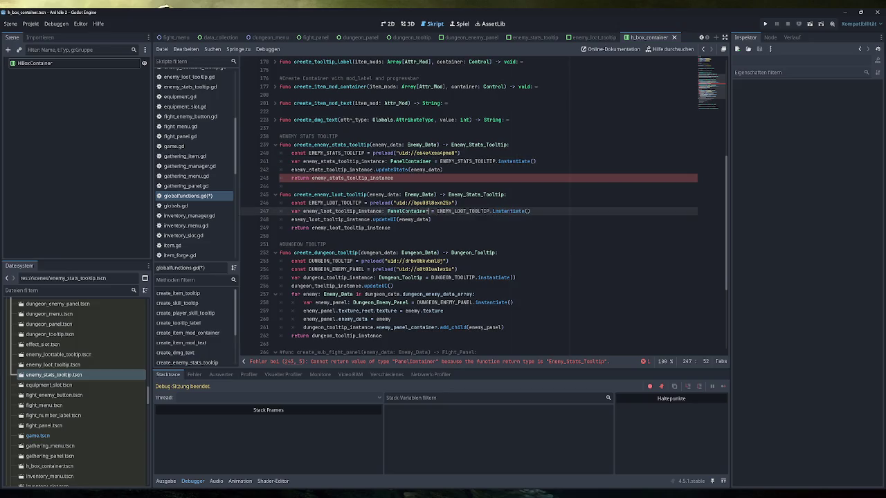
left_click(531, 211)
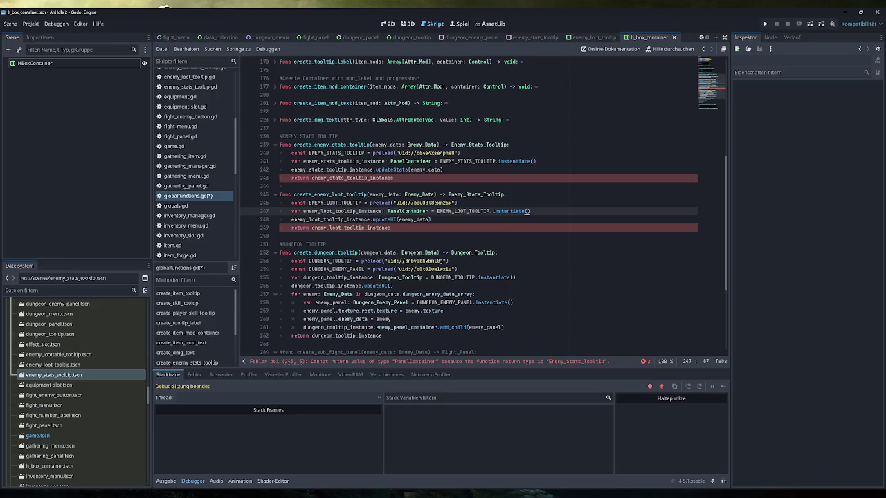
Retype both variables on lines 241 and 247 as Enemy_Stats_Tooltip, save the script and run the game
double_click(478, 144)
key("ctrl+c")
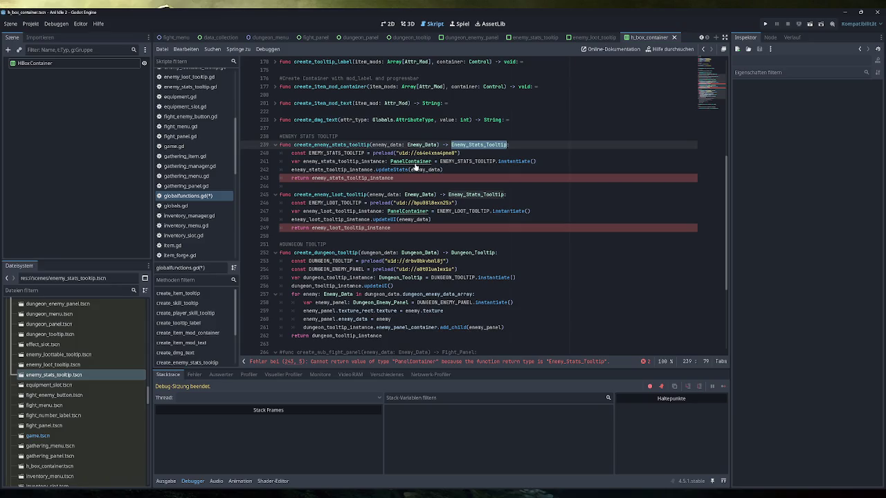
double_click(413, 161)
key("ctrl+v")
double_click(411, 211)
key("ctrl+v")
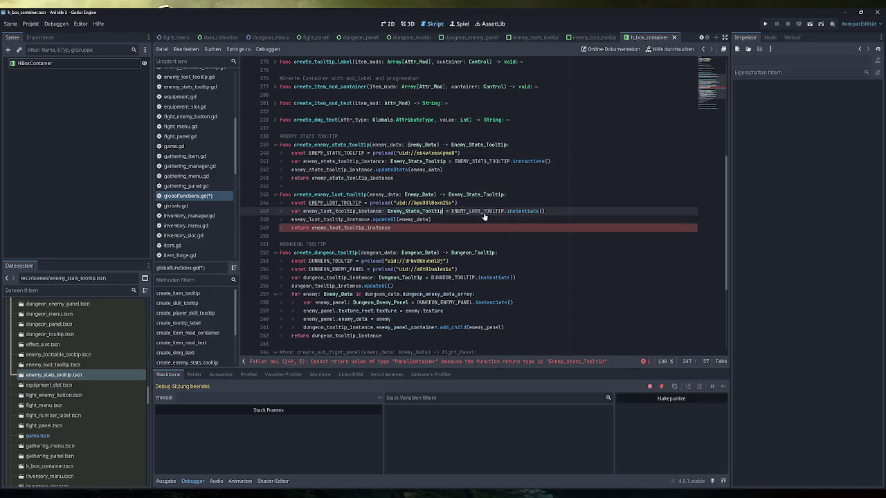
left_click(543, 211)
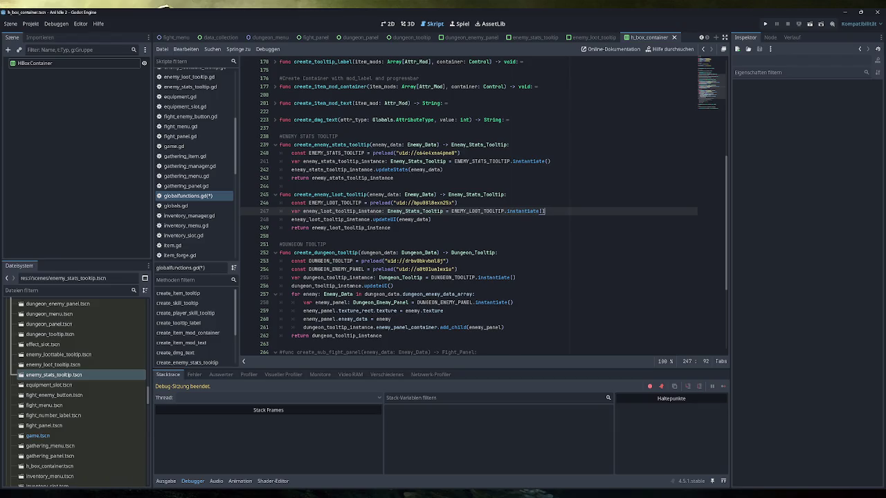
key("ctrl+s")
left_click(765, 23)
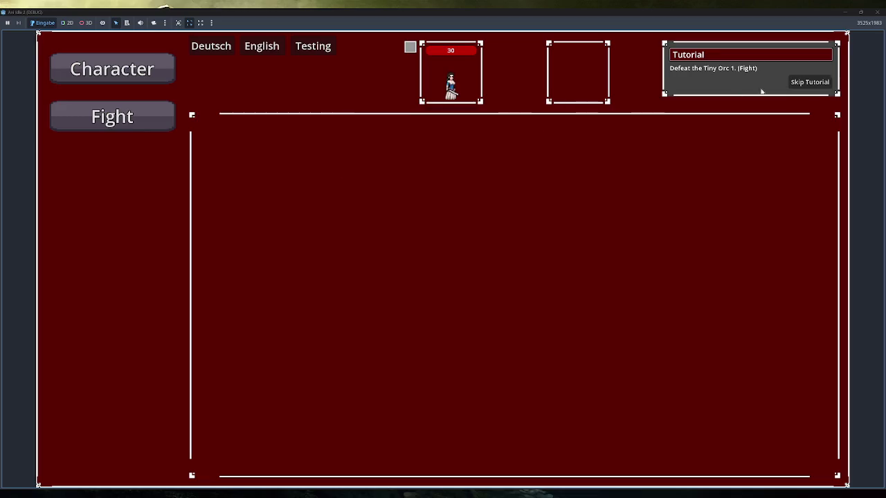
Skip the tutorial, open Dungeons until the loot tooltip error, stop debugging, and open enemy_loot_tooltip.gd
left_click(801, 86)
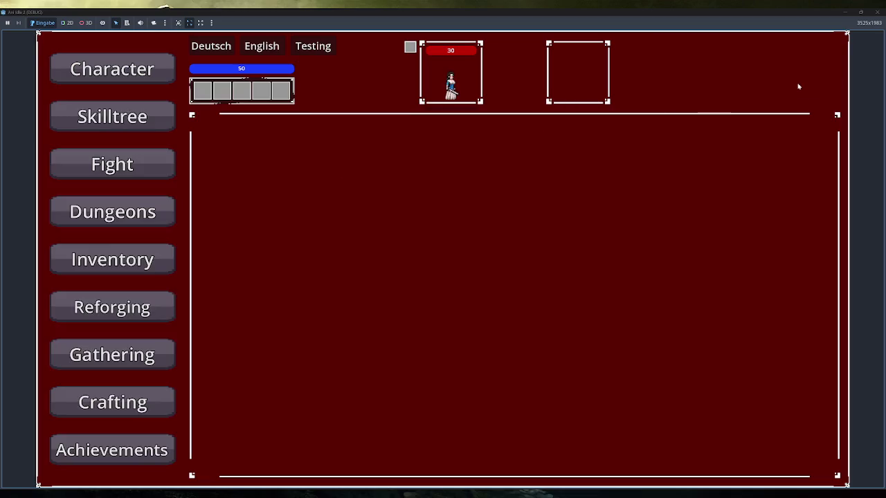
left_click(112, 212)
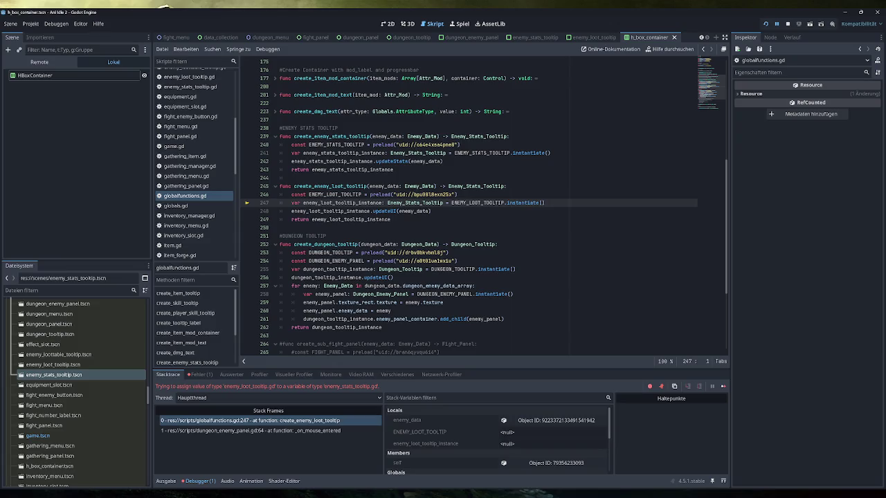
mouse_move(349, 220)
left_click(787, 24)
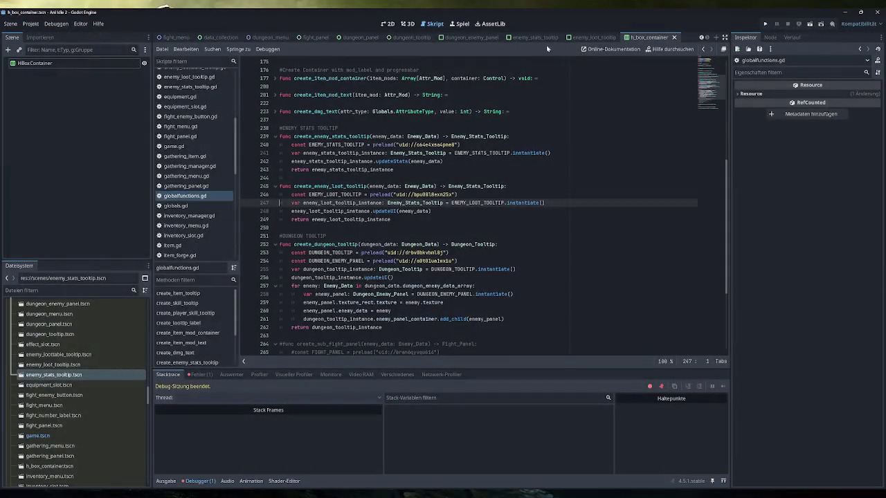
left_click(592, 38)
left_click(136, 63)
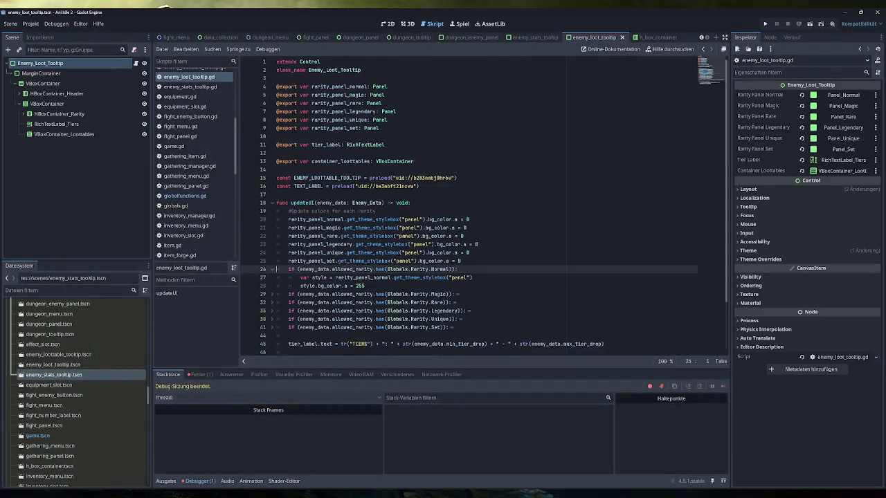
Make enemy_loot_tooltip.gd extend PanelContainer instead of Control, then rerun the game into Dungeons
left_click(320, 62)
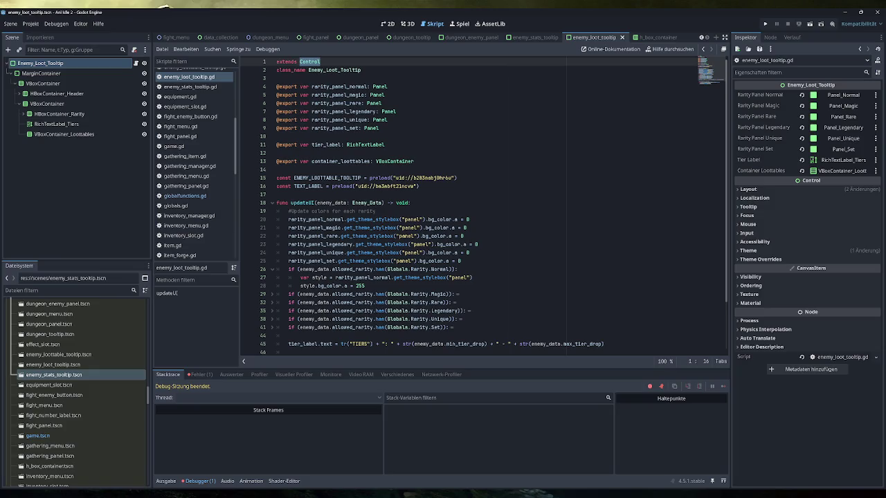
type("PanelContain")
type("er")
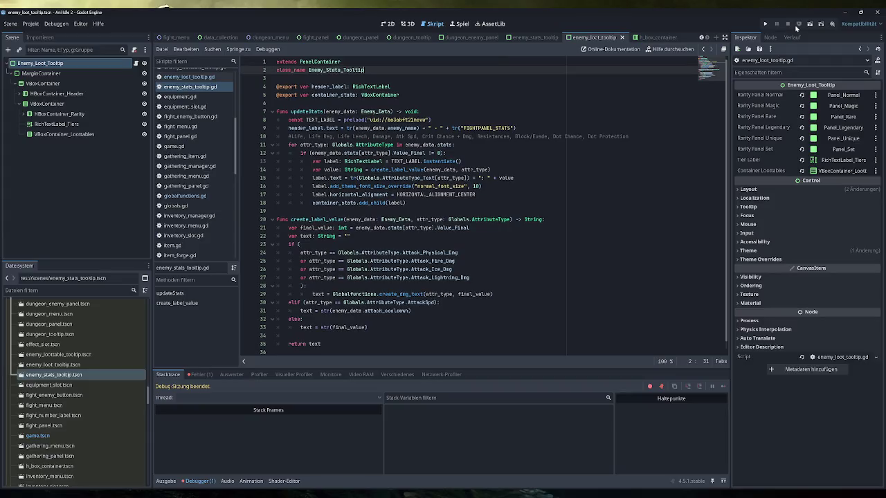
left_click(764, 24)
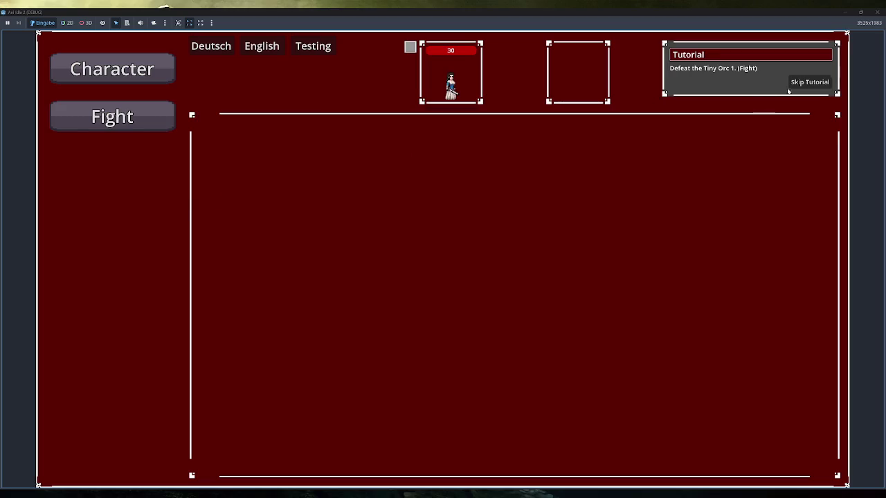
left_click(803, 83)
left_click(113, 212)
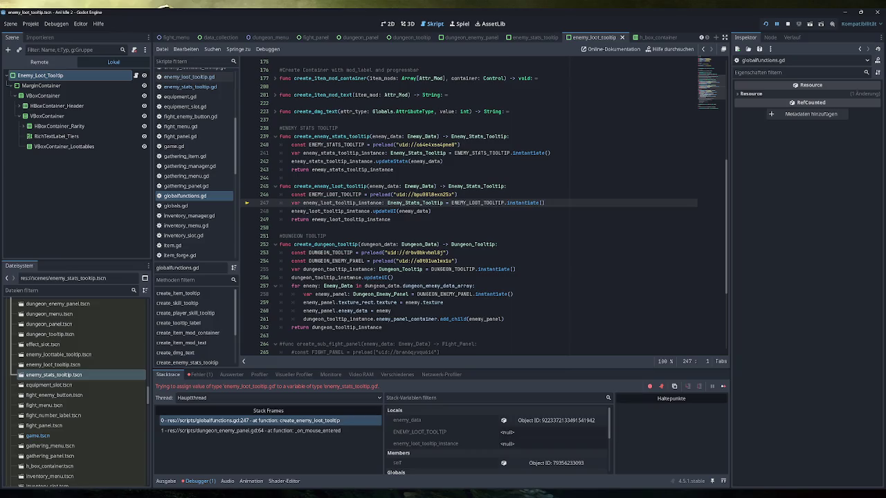
Change the line 247 variable type to Enemy_Loot_Tooltip and stop the paused debug session
mouse_move(478, 203)
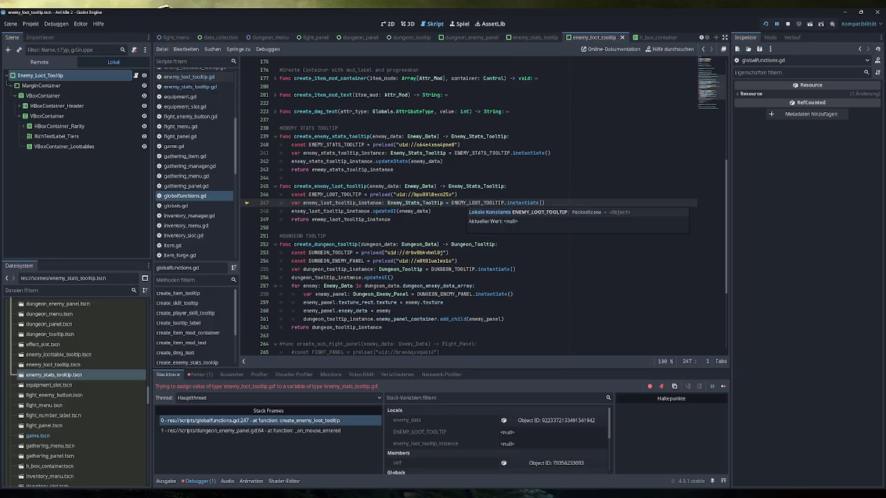
left_click_drag(420, 203, 406, 203)
type("Loot")
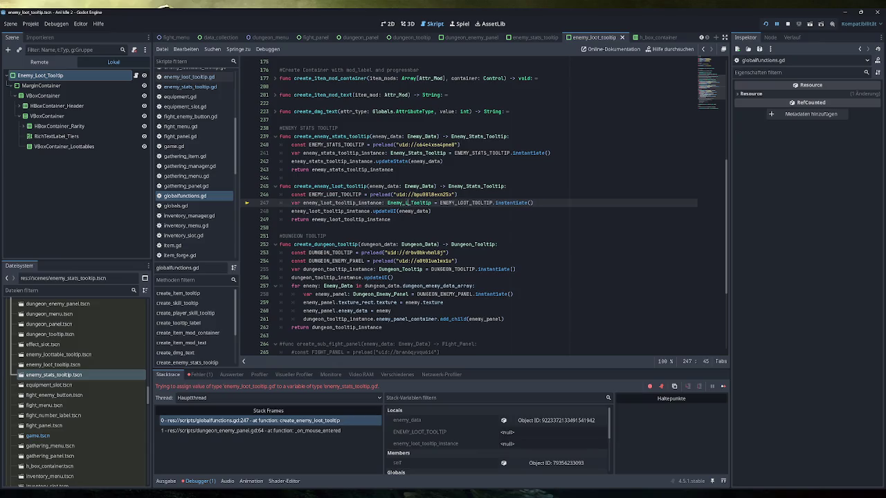
key("Return")
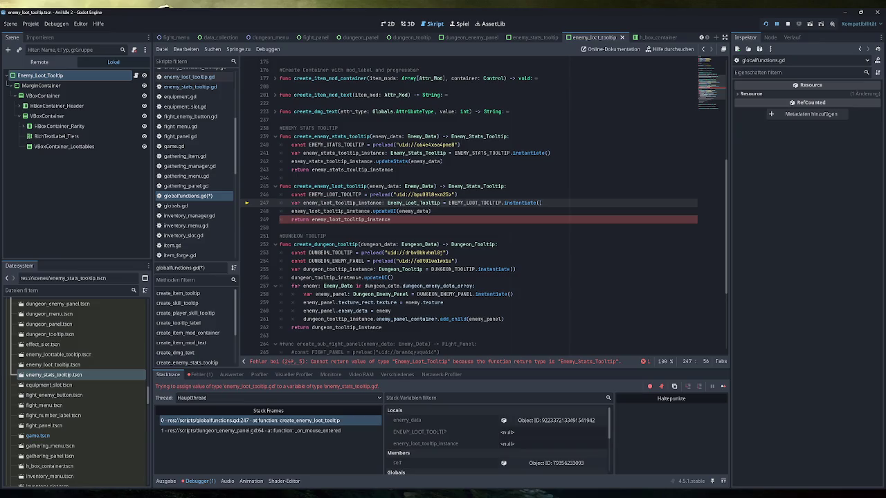
left_click(787, 23)
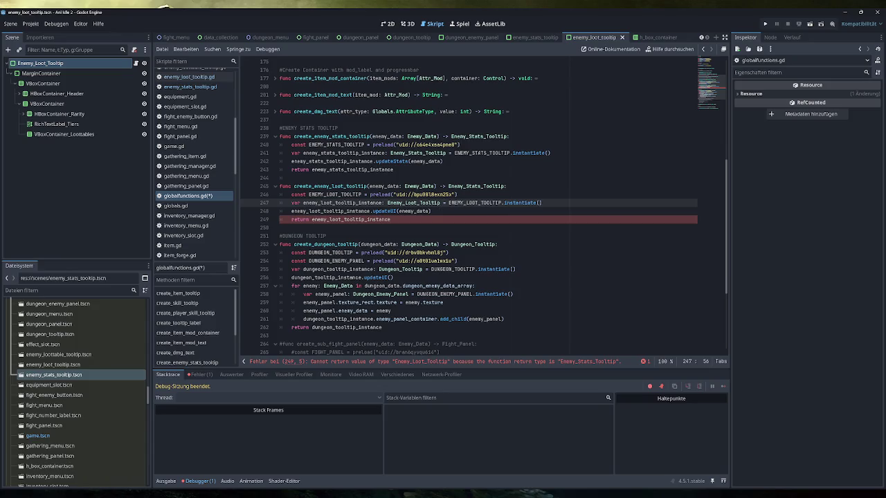
Set the line 245 return type to Enemy_Loot_Tooltip and relaunch the game
left_click(506, 186)
key("ctrl+BackSpace")
key("ctrl+BackSpace")
type("Enemy_loot")
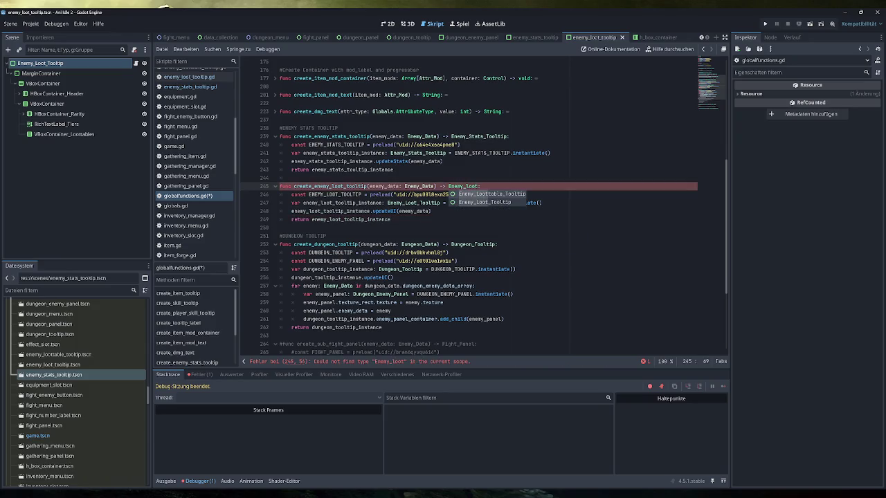
key("Down")
key("Return")
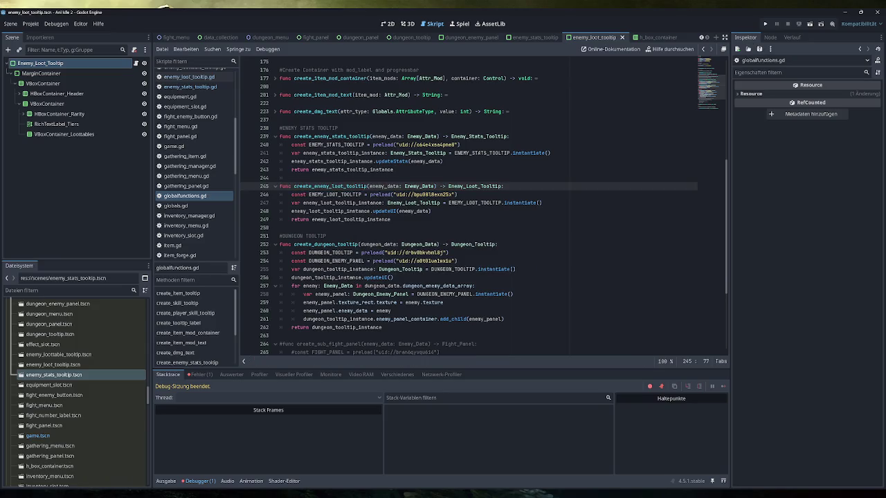
left_click(767, 26)
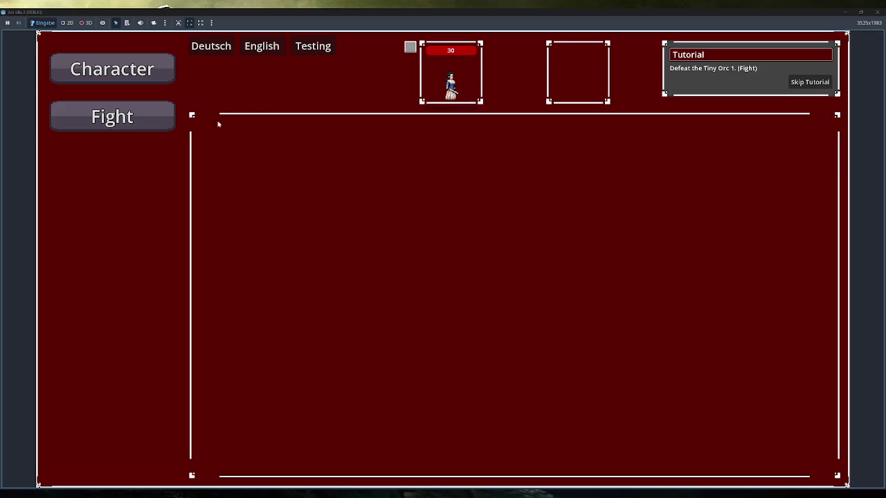
Skip the tutorial, open Dungeons and hover an enemy, then shrink and stop the game
left_click(810, 82)
left_click(155, 208)
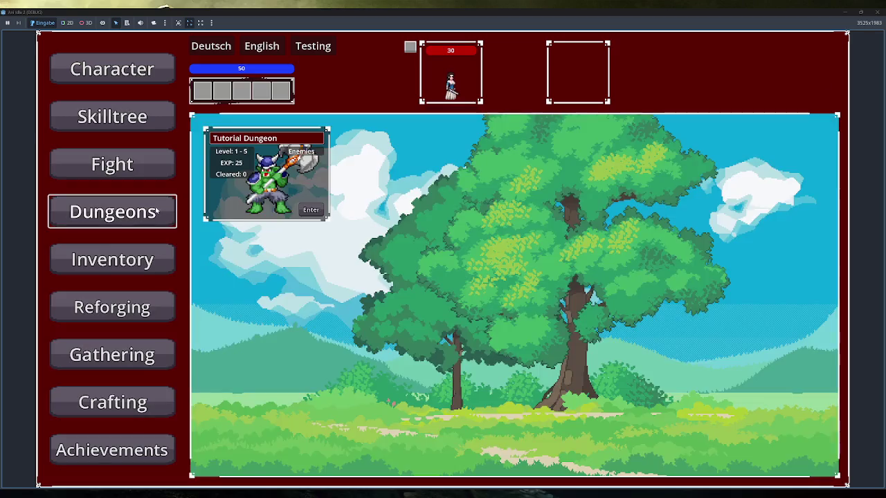
mouse_move(313, 143)
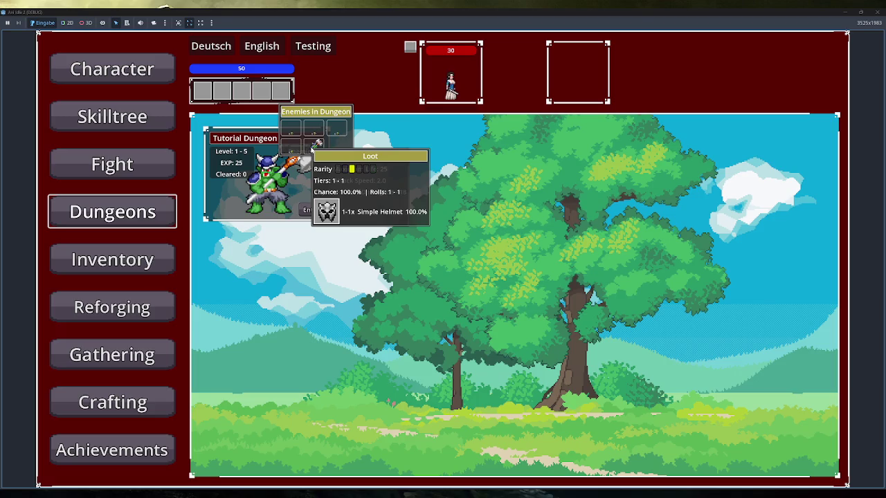
double_click(635, 14)
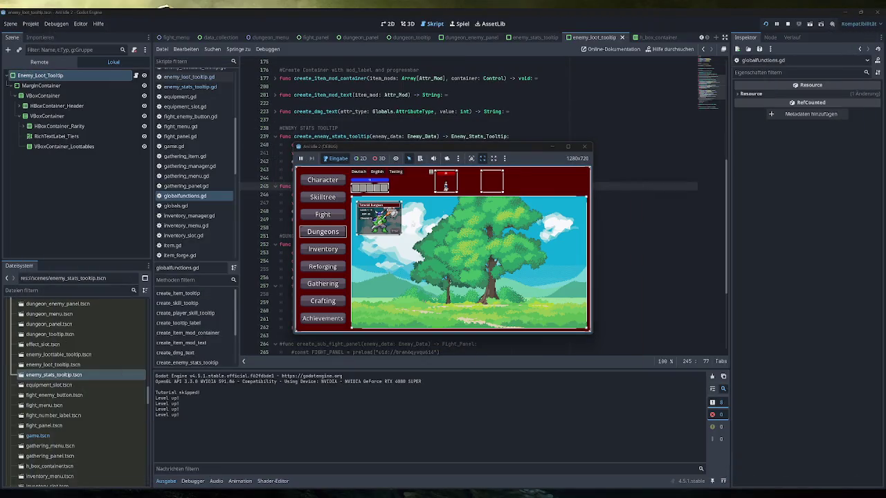
left_click(584, 146)
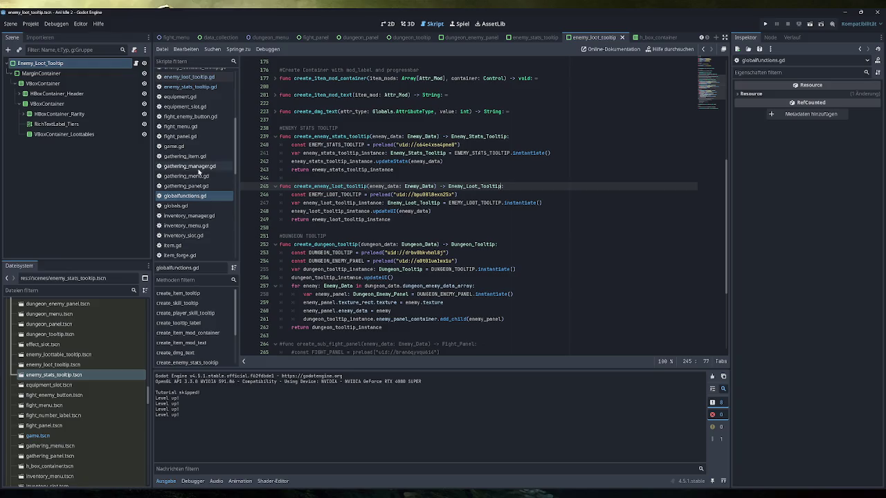
Set a breakpoint on line 71 of dungeon_enemy_panel.gd and save it
scroll(200, 86, "up", 3)
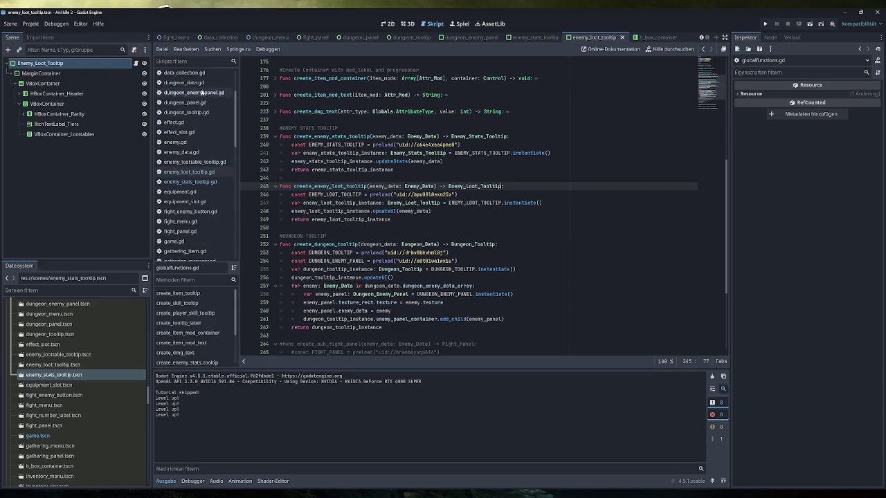
left_click(203, 92)
left_click(246, 286)
key("ctrl+s")
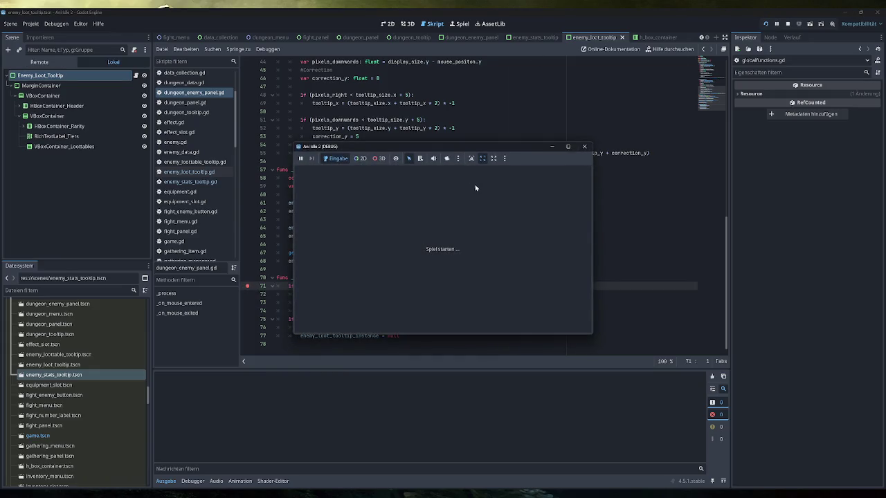
Open Dungeons in the game, move the paused window aside, and show the Remote scene tree
left_click(332, 234)
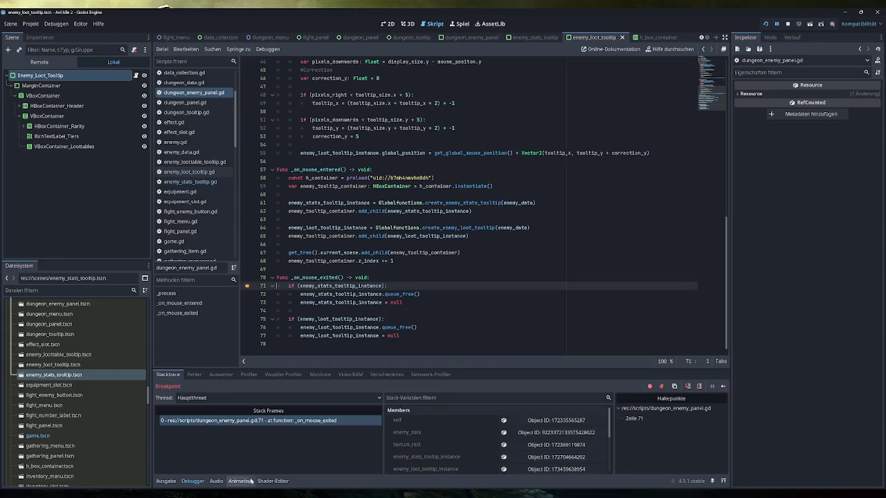
left_click(309, 462)
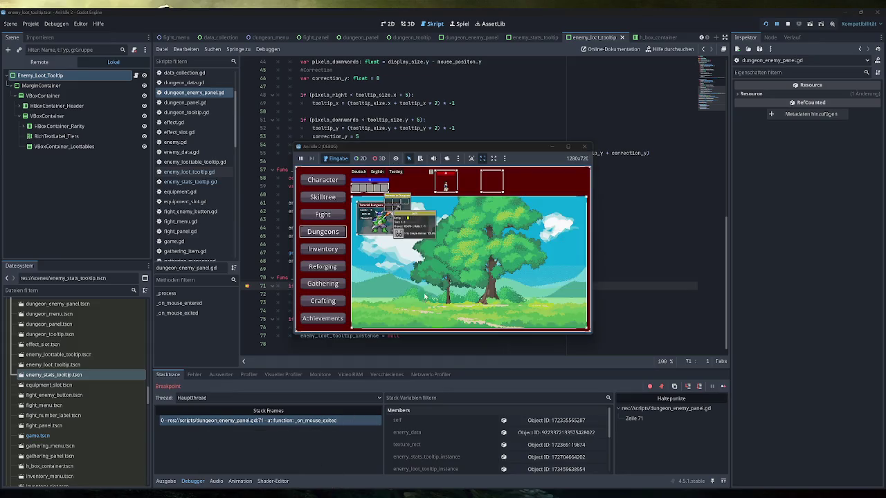
left_click_drag(518, 155, 0, 138)
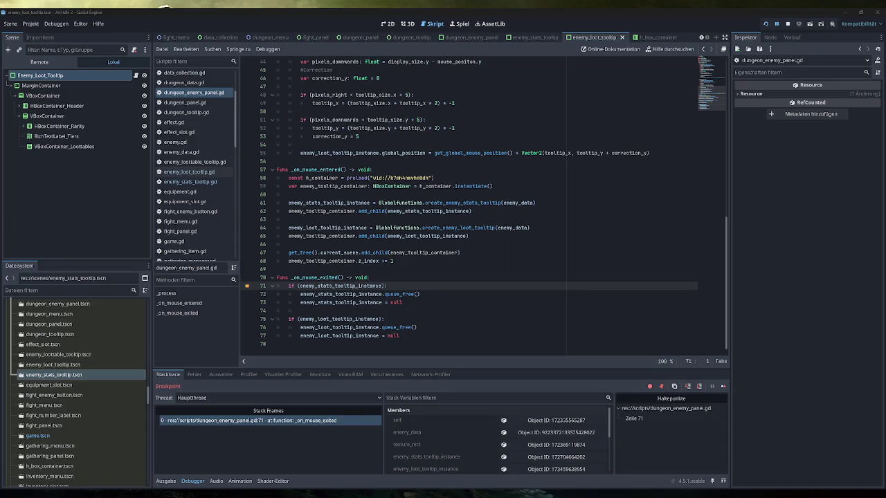
left_click(22, 63)
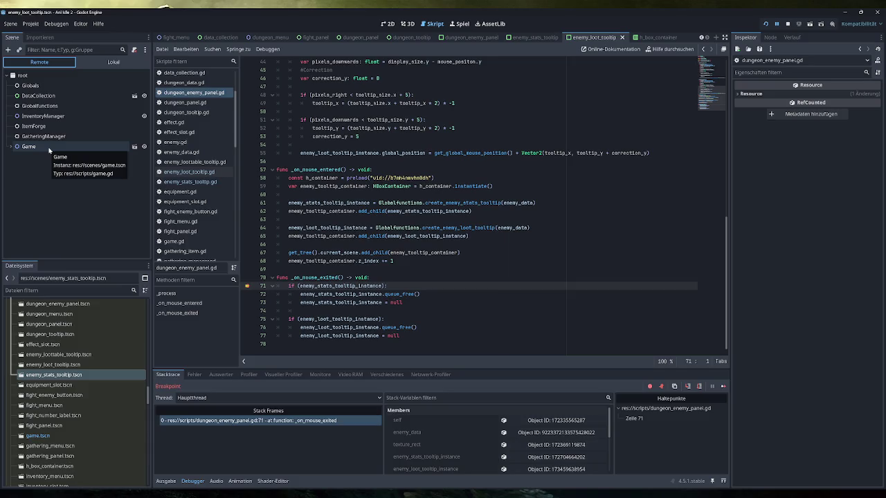
Inspect the live HBoxContainer and its Enemy_Stats_Tooltip and Enemy_Loot_Tooltip nodes in the Remote tree
left_click(49, 147)
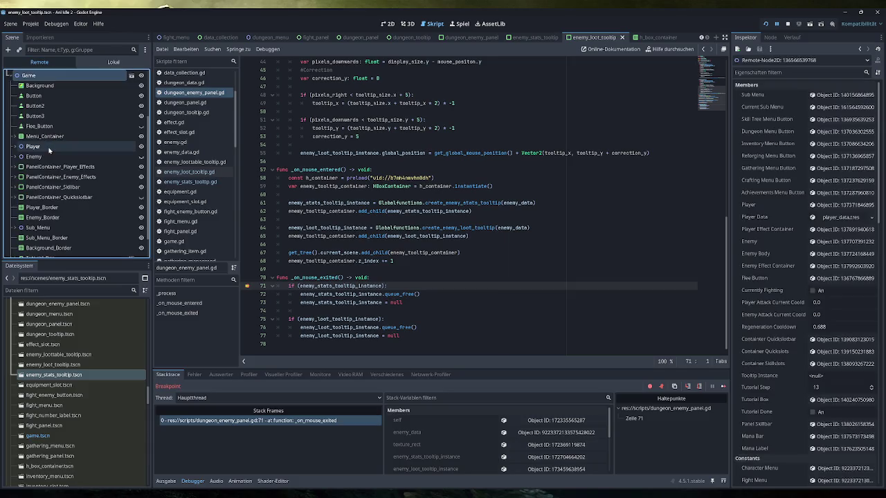
scroll(83, 171, "down", 5)
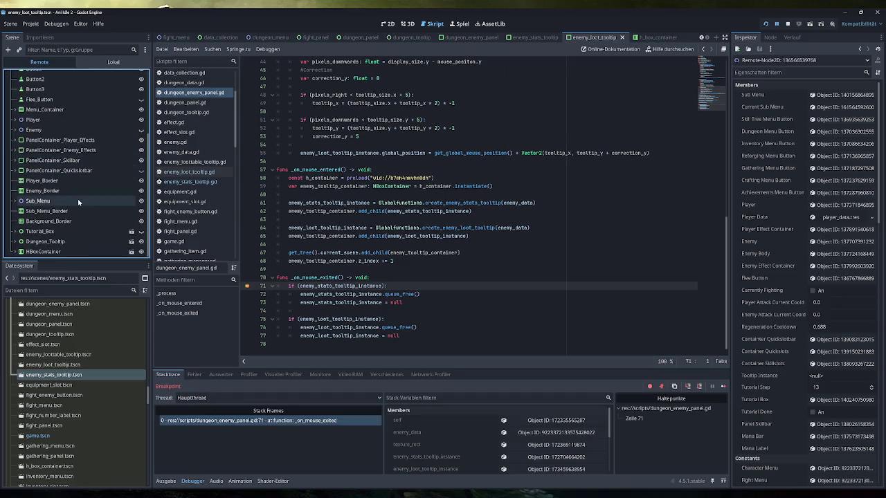
left_click(65, 254)
left_click(63, 242)
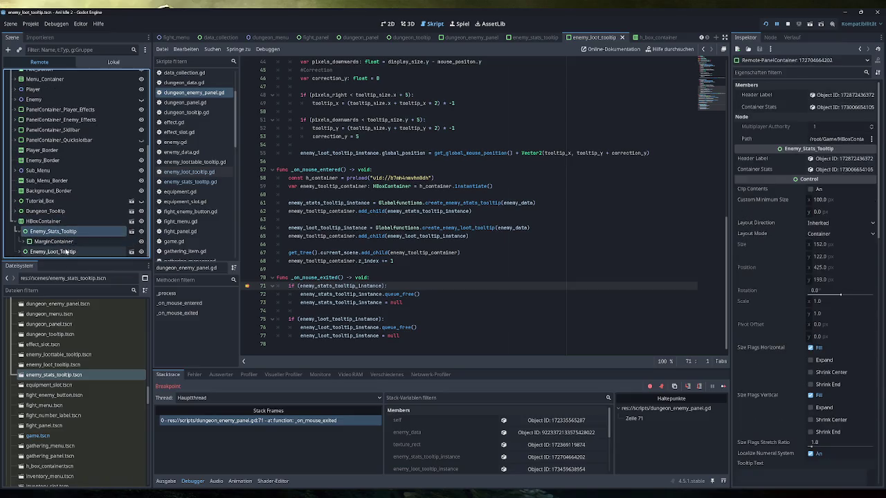
left_click(65, 251)
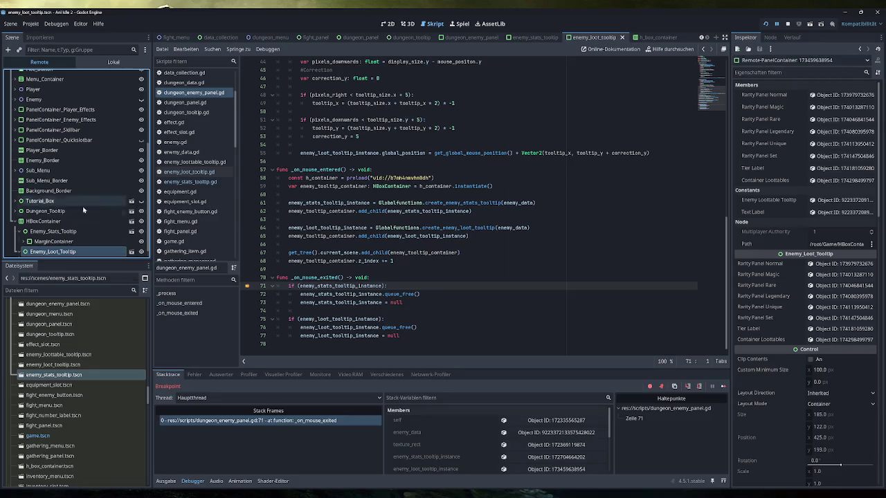
Expand Enemy_Stats_Tooltip, check its sub-resource list in the Inspector, then stop the game with F8
left_click(21, 232)
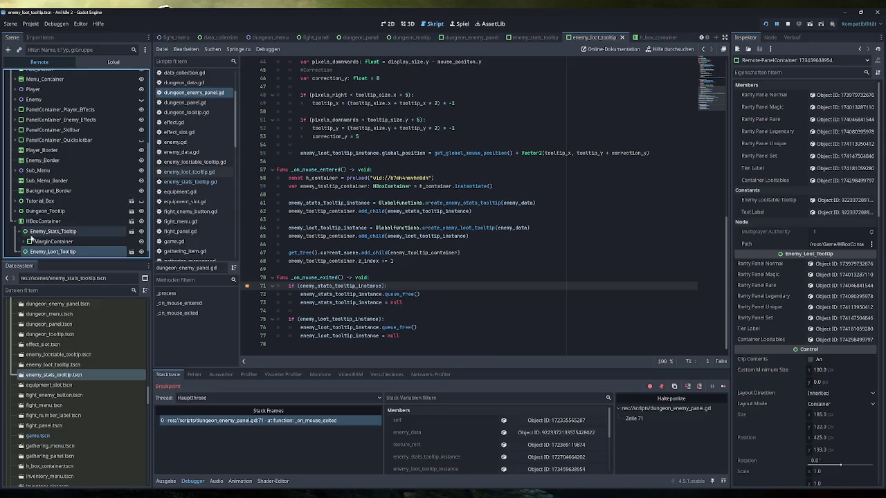
left_click(25, 232)
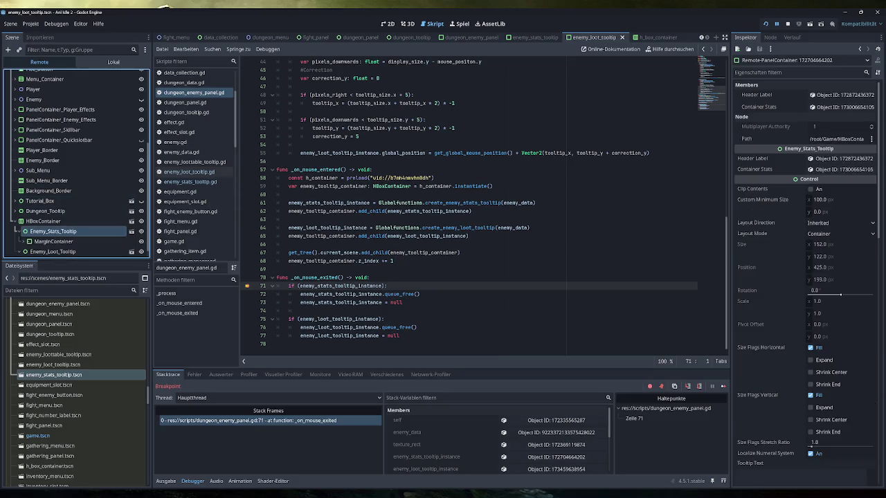
left_click(757, 61)
left_click(757, 61)
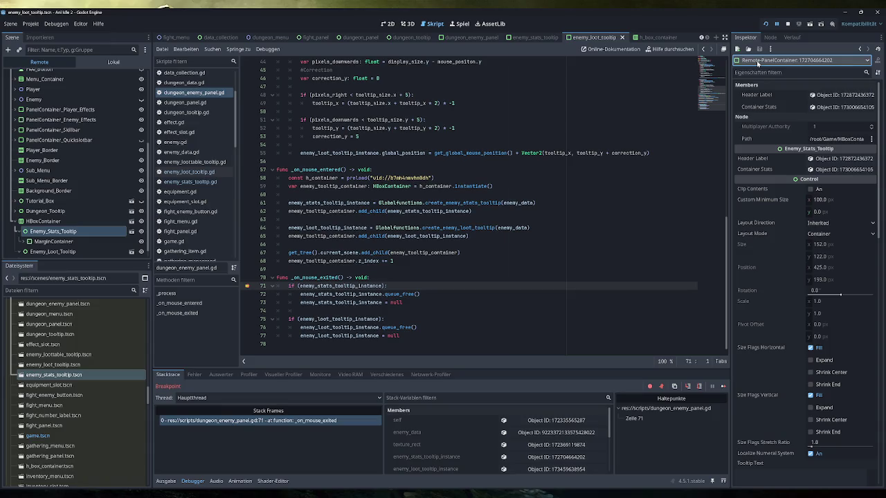
left_click(26, 233)
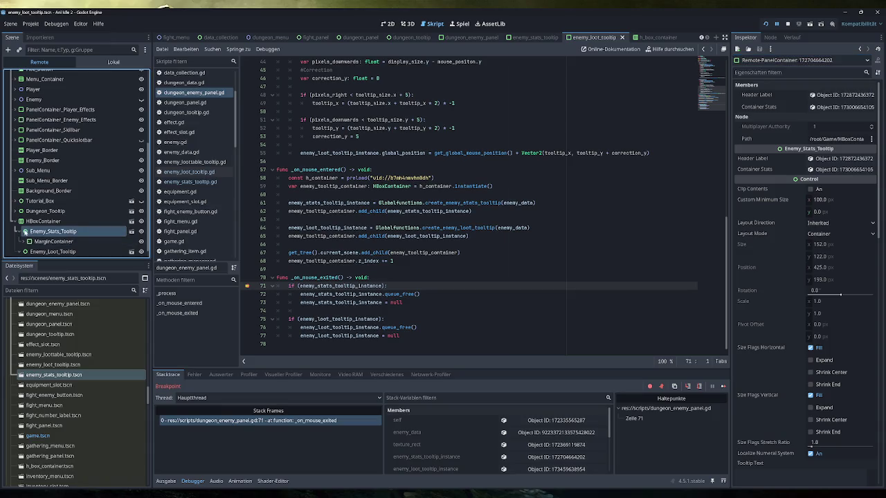
key("F8")
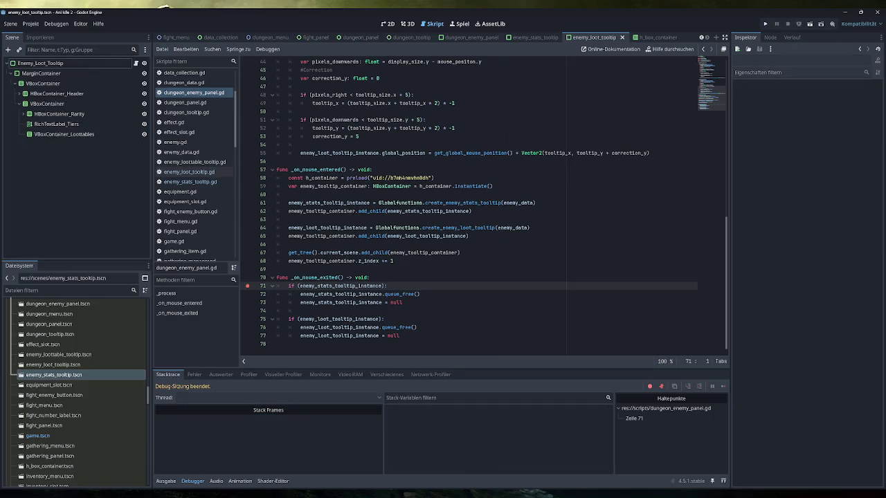
Review enemy_loot_tooltip.gd and enemy_stats_tooltip.gd and look up the PanelContainer class docs
left_click(220, 171)
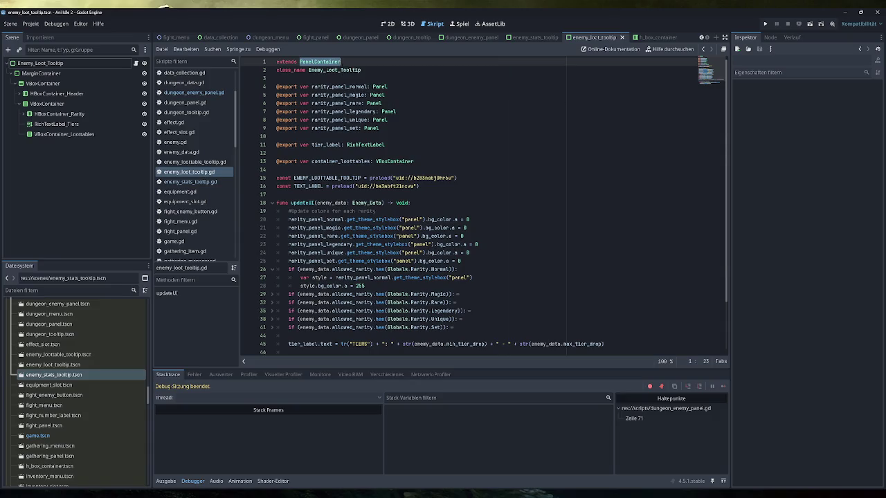
left_click(191, 181)
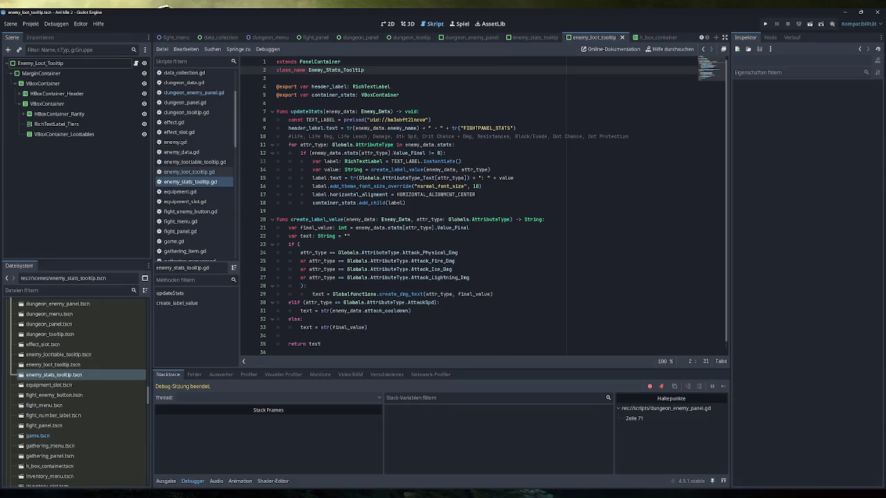
left_click(324, 62)
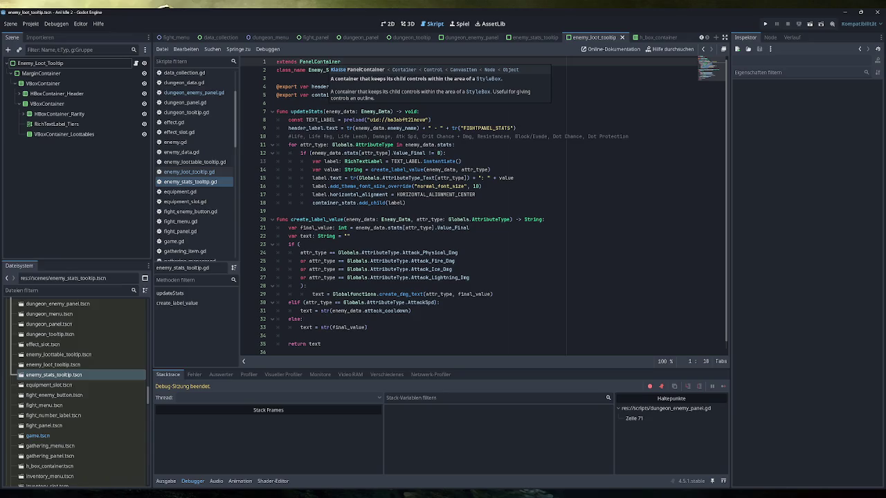
Check the Enemy_Loot_Tooltip root node's sub-resources, then reload the current project
left_click(21, 64)
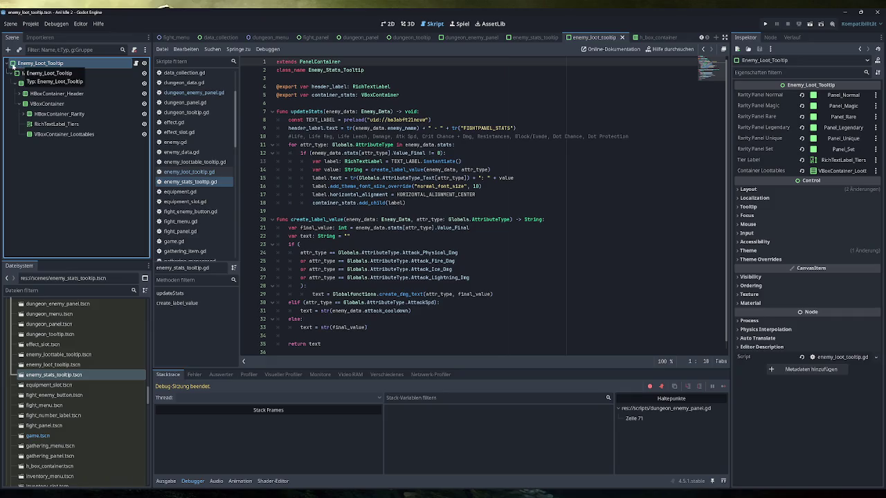
left_click(773, 61)
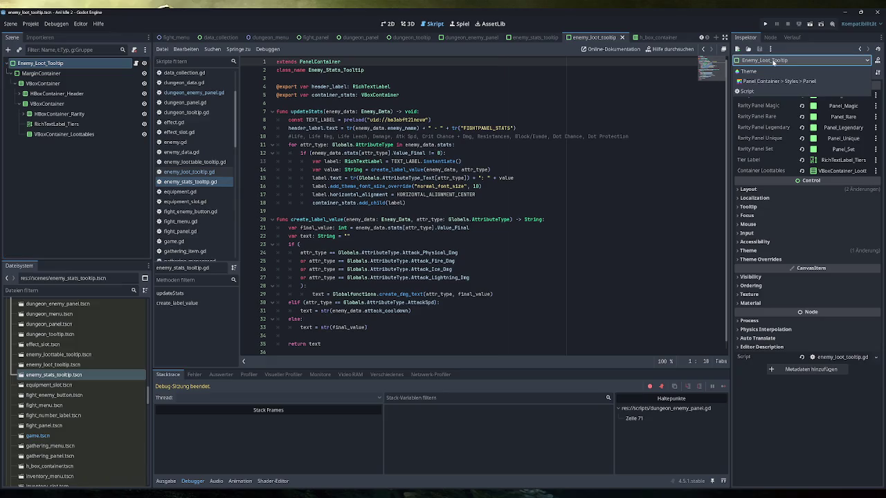
left_click(773, 61)
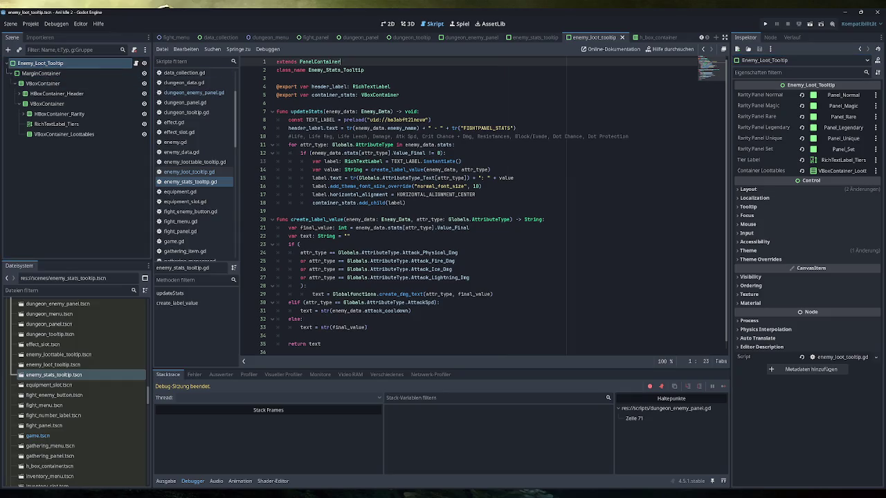
double_click(320, 61)
left_click(30, 24)
left_click(53, 132)
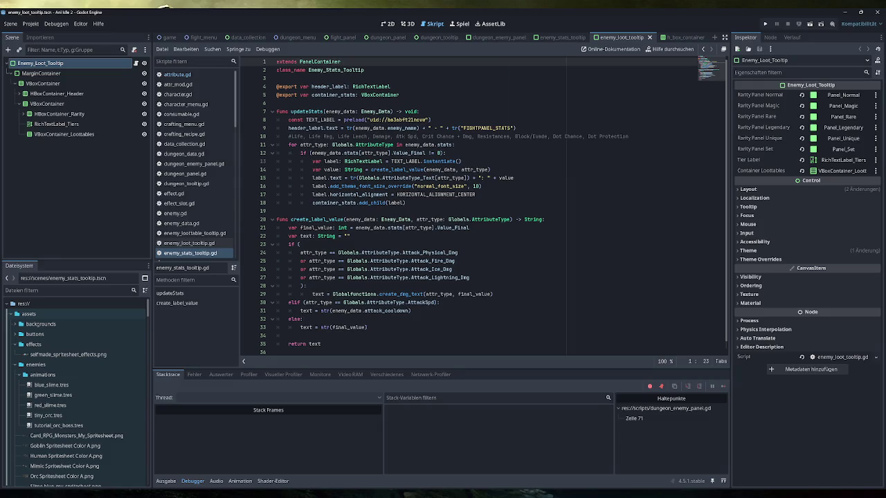
Run the game, dismiss the tutorial and hover a Dungeons enemy to hit the breakpoint
key("F5")
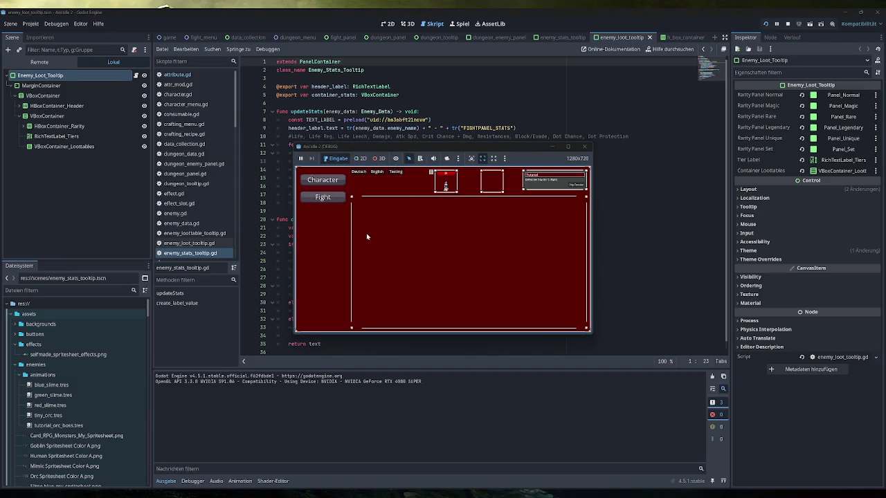
left_click(575, 185)
left_click(324, 232)
mouse_move(393, 210)
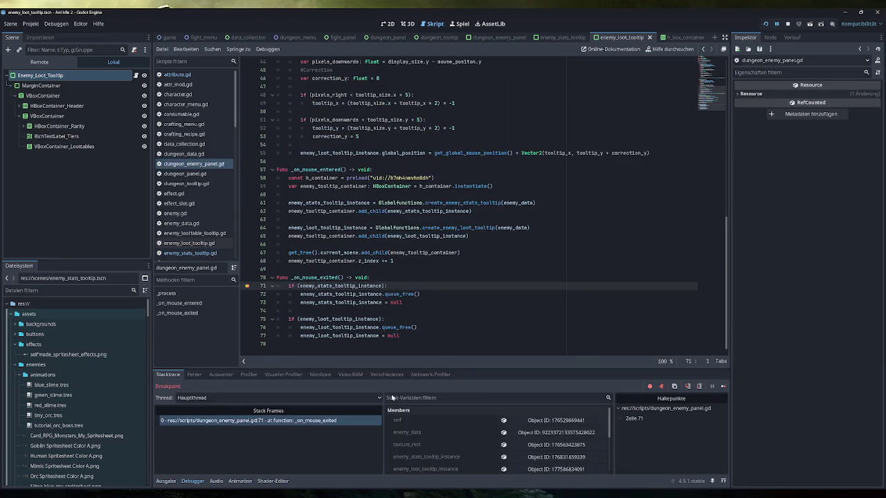
In the Remote tree, expand Game and HBoxContainer to inspect Enemy_Stats_Tooltip and Enemy_Loot_Tooltip
left_click(39, 62)
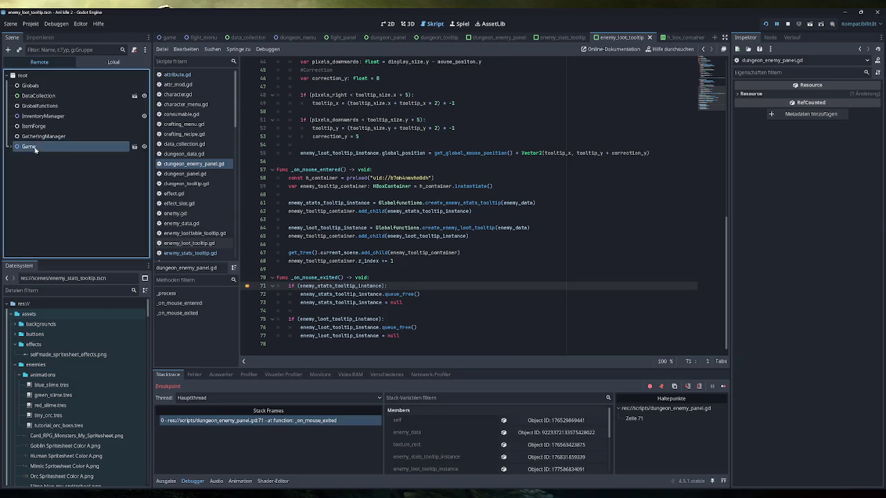
left_click(28, 147)
left_click(43, 251)
left_click(15, 252)
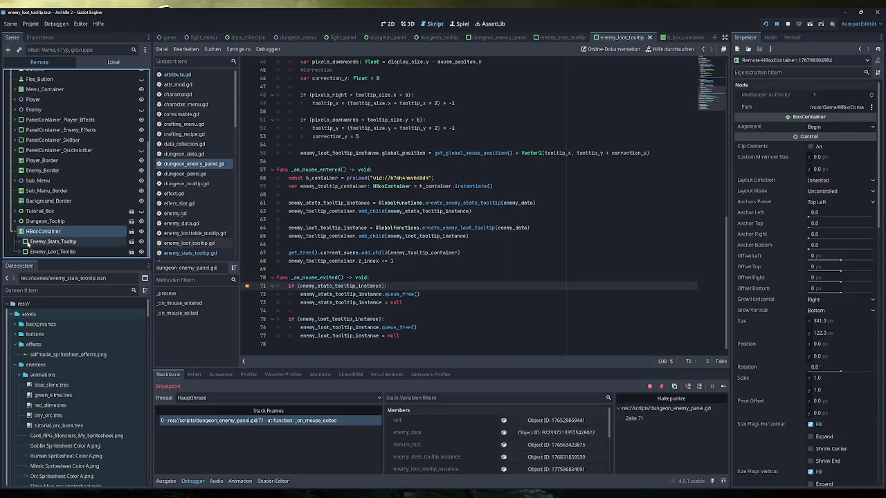
left_click(25, 242)
scroll(28, 242, "down", 1)
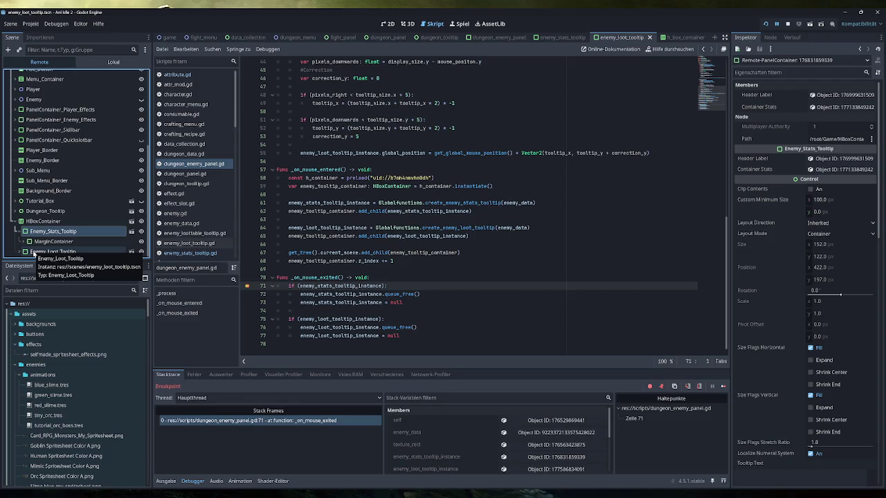
left_click(34, 252)
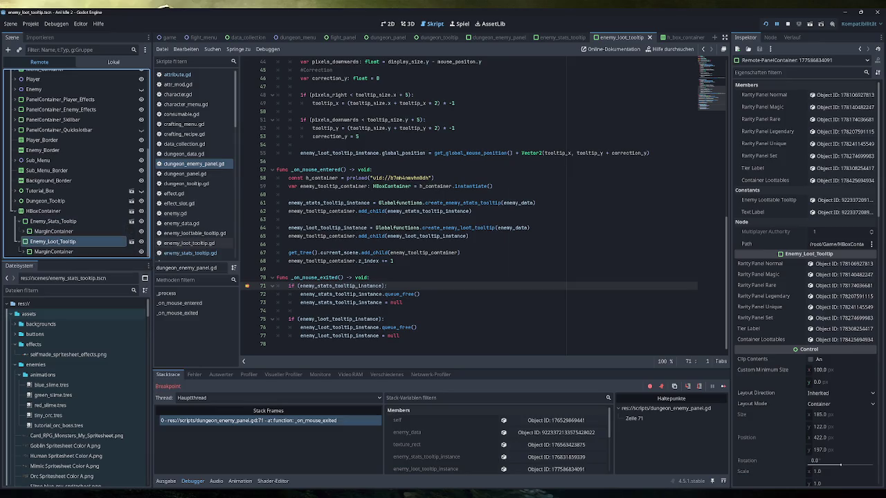
Move the paused game window aside and check the live HBoxContainer's Size width and height
left_click(308, 464)
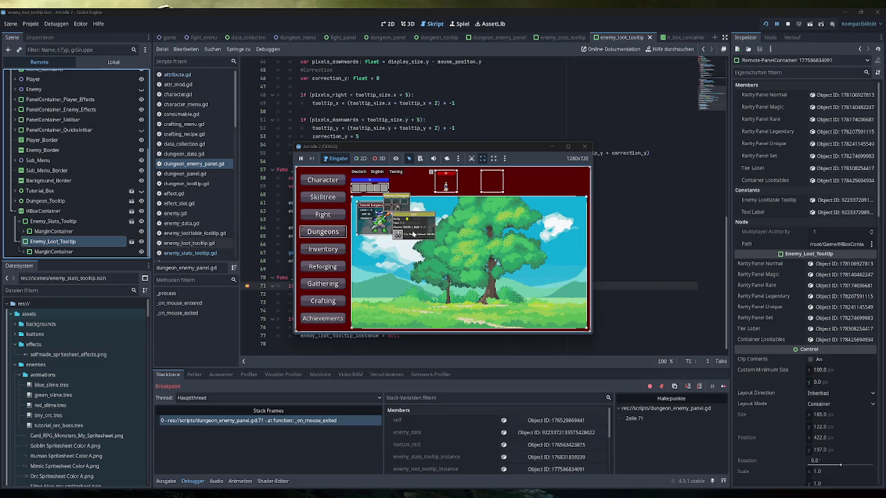
left_click_drag(483, 149, 0, 166)
left_click(56, 211)
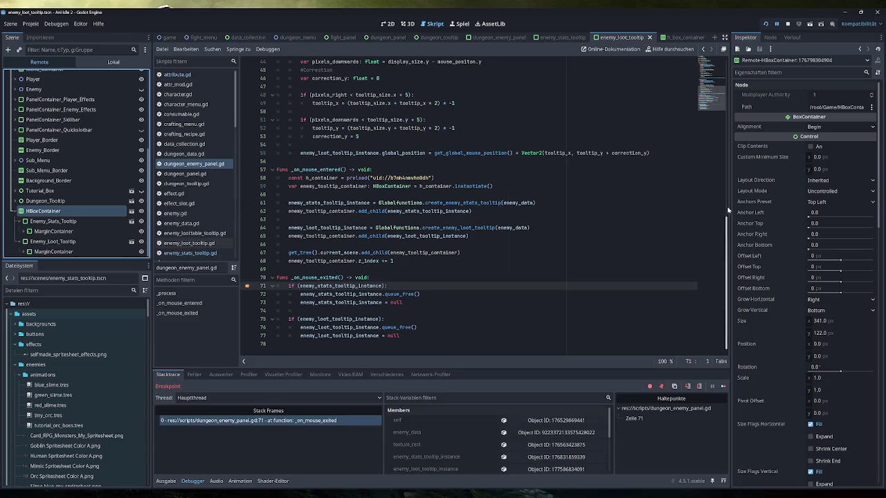
left_click(819, 322)
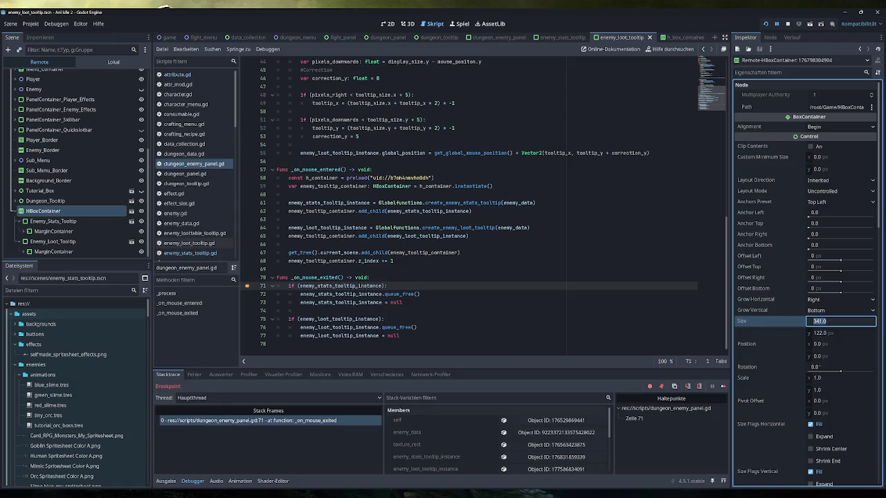
left_click(867, 336)
left_click(787, 328)
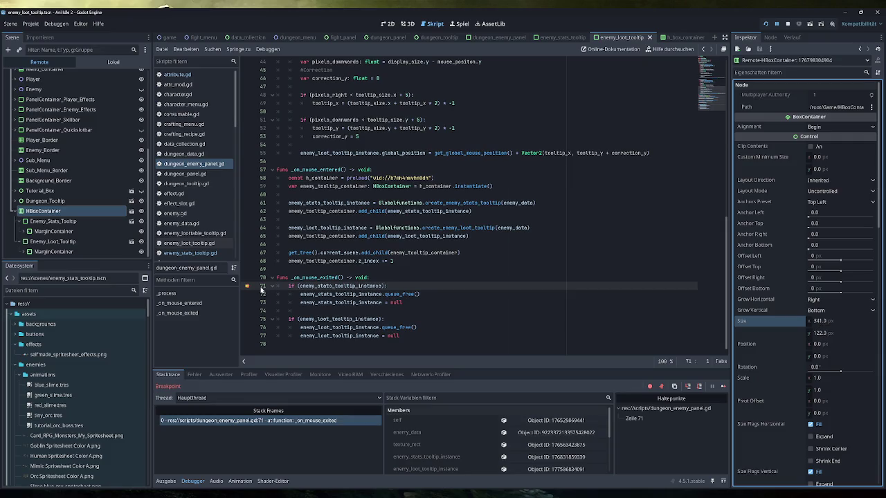
left_click(74, 222)
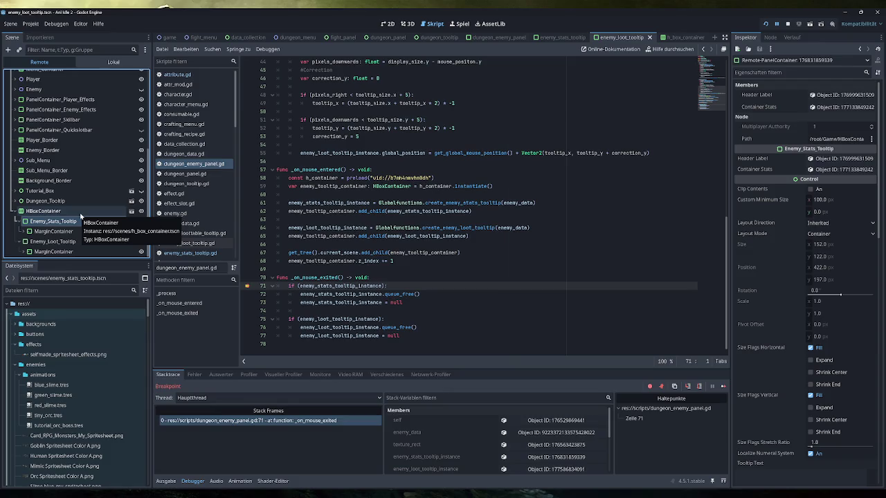
Confirm the live Enemy_Stats_Tooltip keeps Container layout mode, then stop the game with F8
left_click(80, 219)
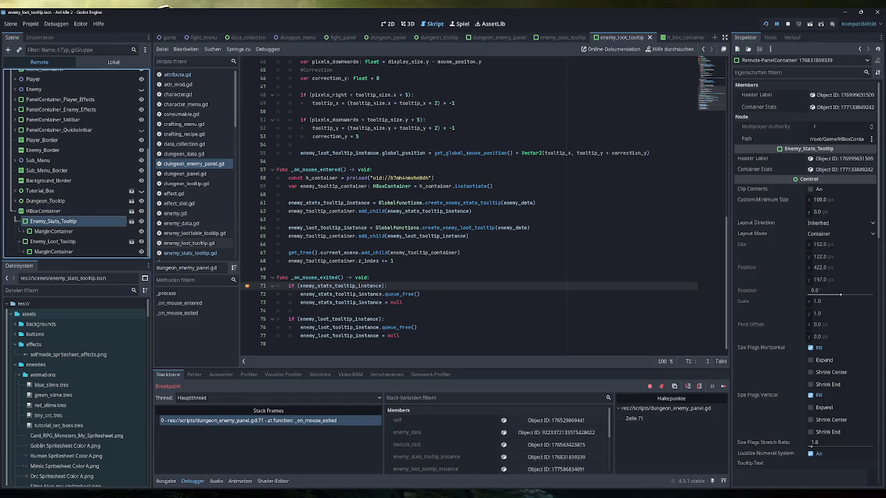
left_click(835, 235)
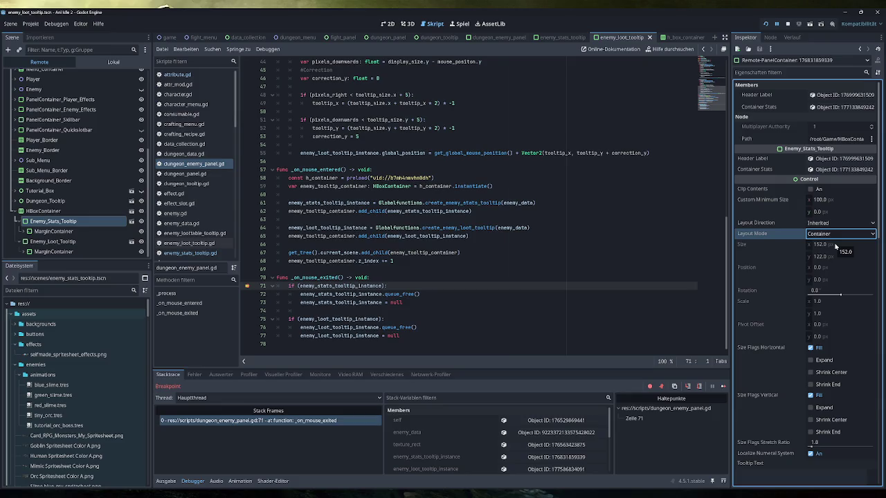
left_click(838, 236)
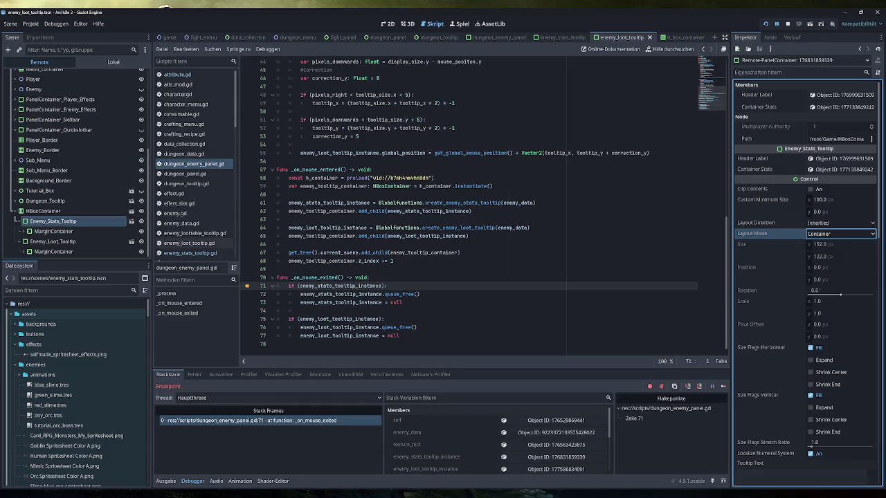
key("F8")
left_click(674, 38)
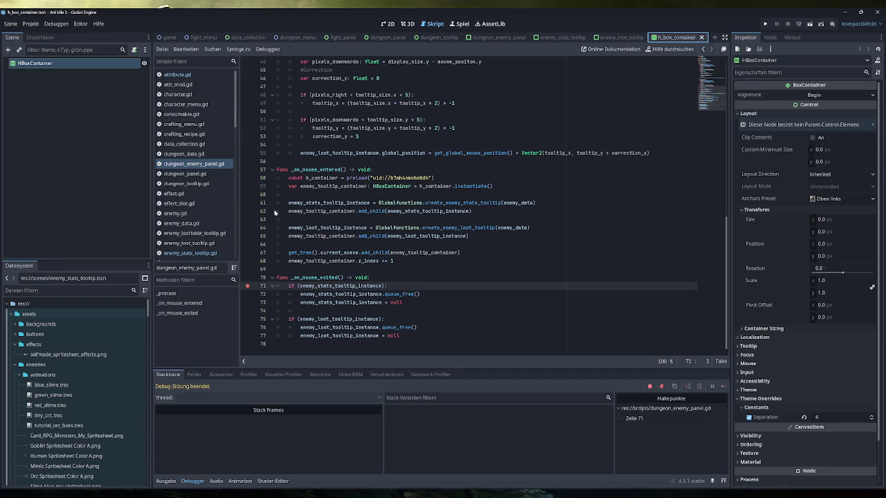
Remove the line 71 breakpoint, rerun the game and dismiss the tutorial
scroll(90, 393, "down", 5)
scroll(90, 393, "down", 2)
left_click(247, 286)
left_click(765, 24)
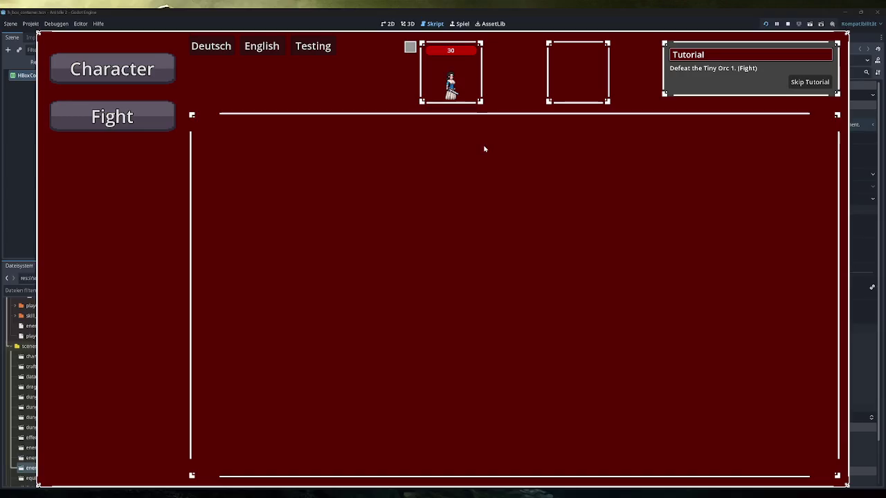
left_click(806, 84)
Hover the Dungeons enemy slots to show loot tooltips, then snip the dungeon card region
left_click(112, 211)
mouse_move(301, 150)
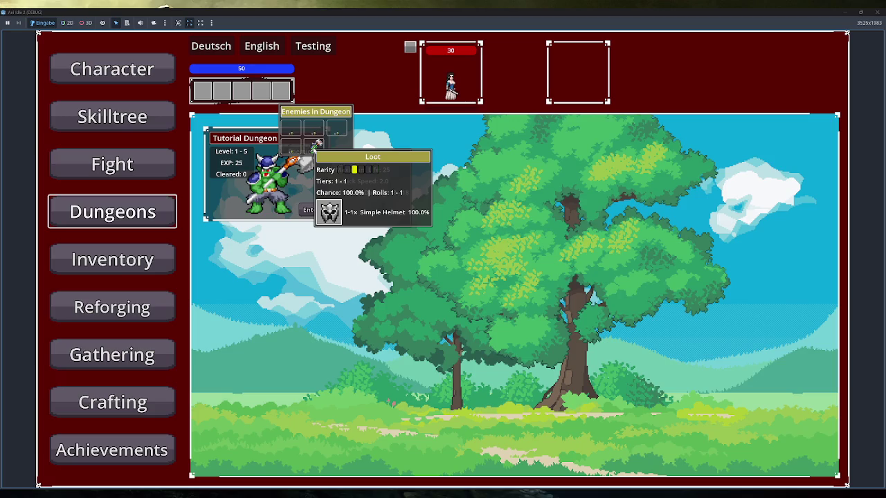
mouse_move(304, 154)
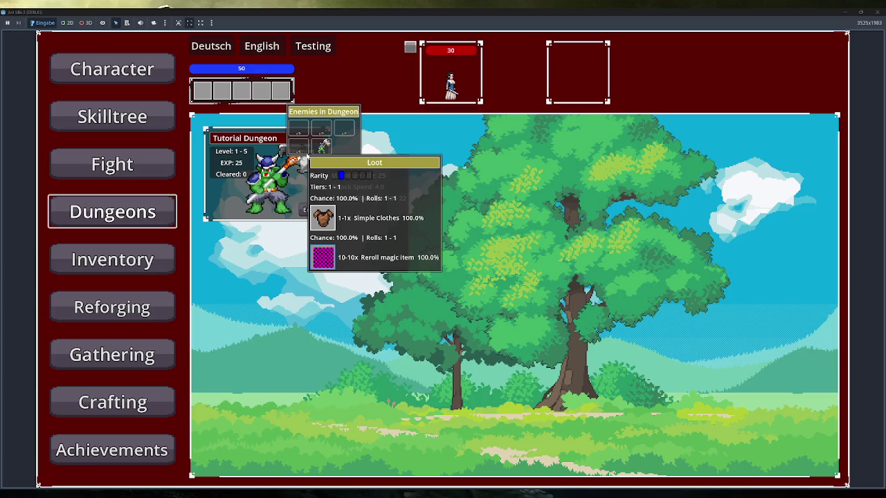
mouse_move(331, 147)
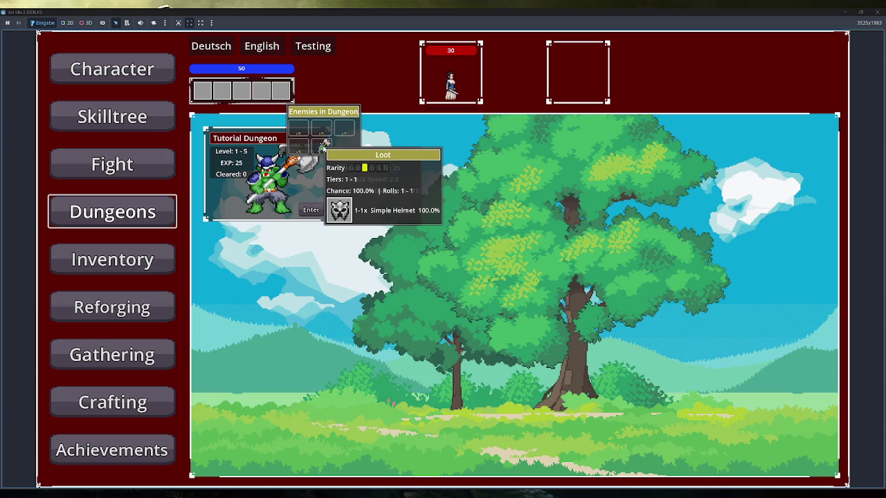
key("super+shift+s")
mouse_move(197, 102)
left_mouse_down()
mouse_move(439, 222)
mouse_move(445, 237)
left_mouse_up()
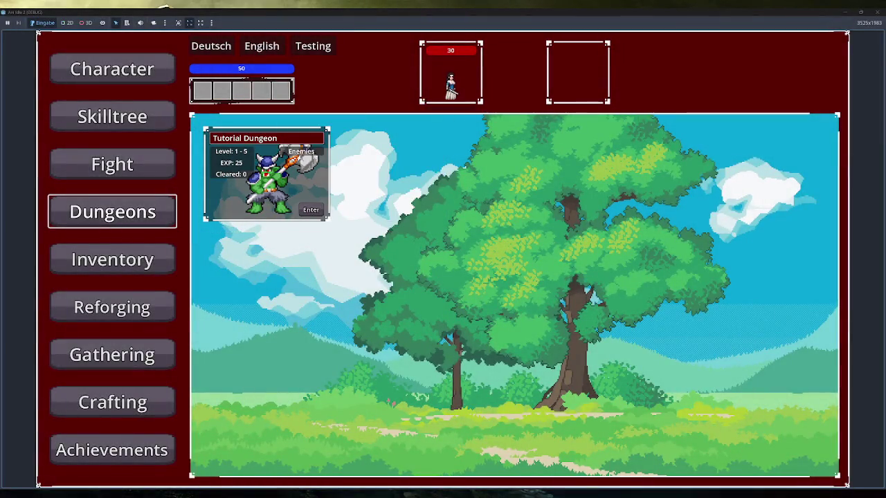
Paste the dungeon screenshot into the Excalidraw sketch, then position and enlarge it
key("alt+Tab")
scroll(495, 377, "down", 3)
key("ctrl+v")
left_click_drag(478, 202, 476, 203)
left_click_drag(522, 238, 825, 397)
left_click_drag(640, 269, 530, 275)
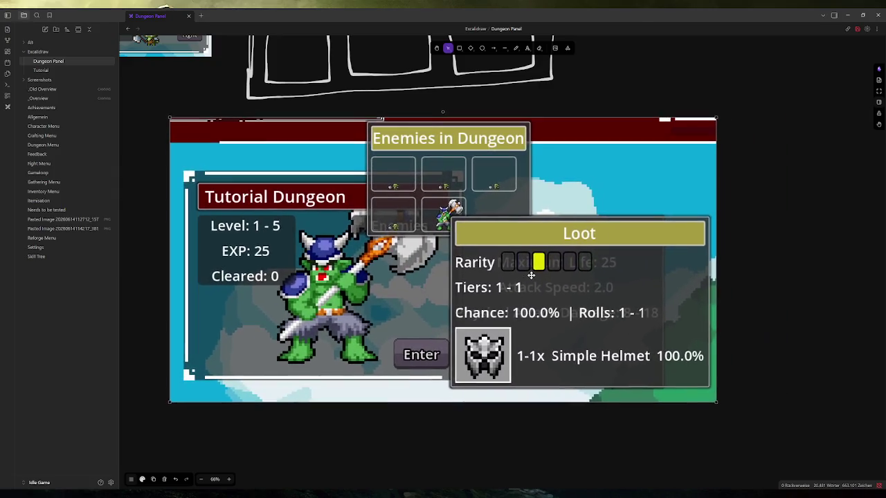
left_click_drag(716, 402, 781, 436)
Sketch blue freehand strokes around the Enemies in Dungeon and Loot panels
scroll(644, 239, "down", 1)
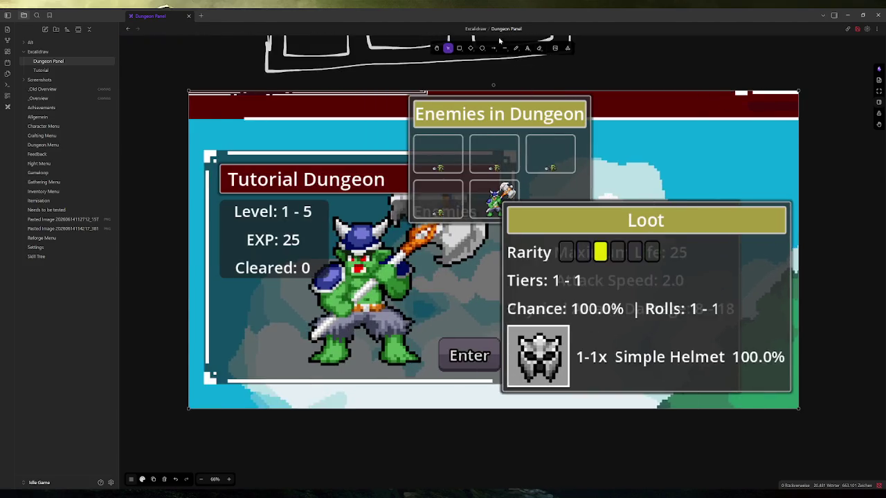
left_click(516, 49)
mouse_move(408, 132)
left_mouse_down()
mouse_move(455, 95)
mouse_move(589, 97)
mouse_move(587, 221)
mouse_move(406, 225)
mouse_move(410, 215)
left_mouse_up()
left_click_drag(589, 137, 631, 101)
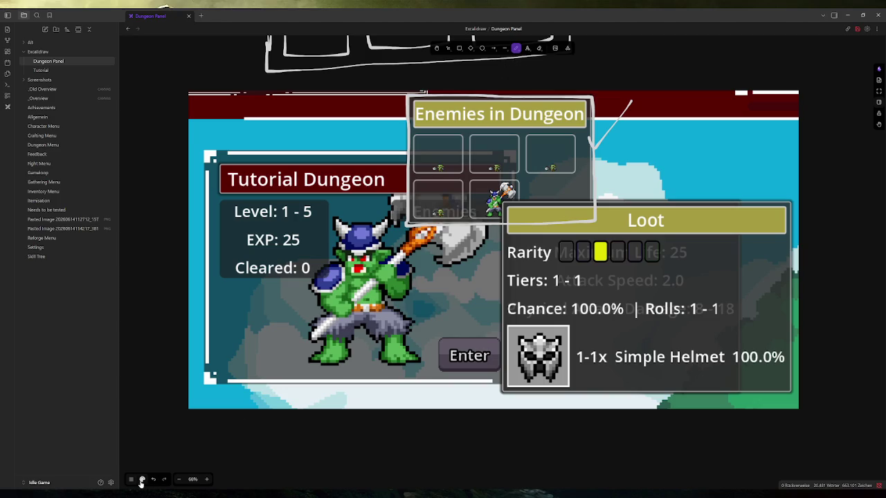
left_click(141, 480)
mouse_move(504, 202)
left_mouse_down()
mouse_move(793, 200)
mouse_move(793, 397)
mouse_move(563, 401)
mouse_move(498, 357)
mouse_move(495, 196)
left_mouse_up()
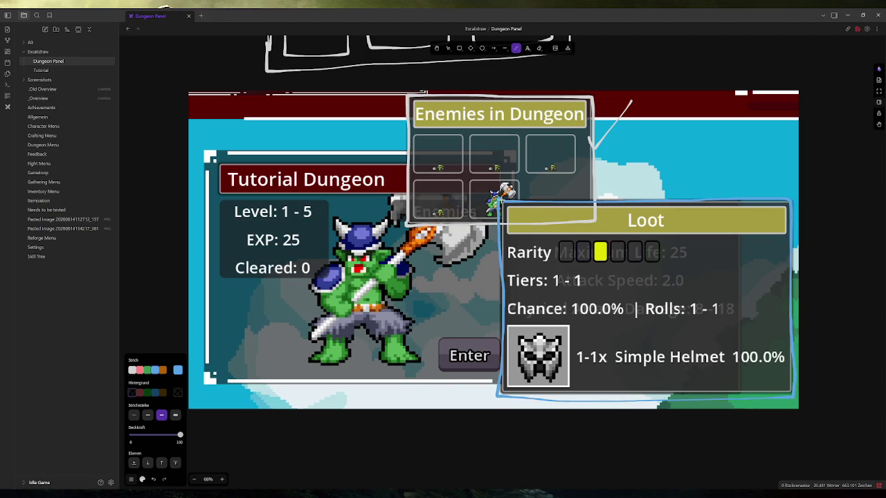
Outline the Loot panel's right and bottom in green, then return to the game
left_click(148, 370)
mouse_move(740, 203)
left_mouse_down()
mouse_move(741, 390)
mouse_move(530, 392)
mouse_move(507, 356)
mouse_move(505, 205)
mouse_move(741, 206)
left_mouse_up()
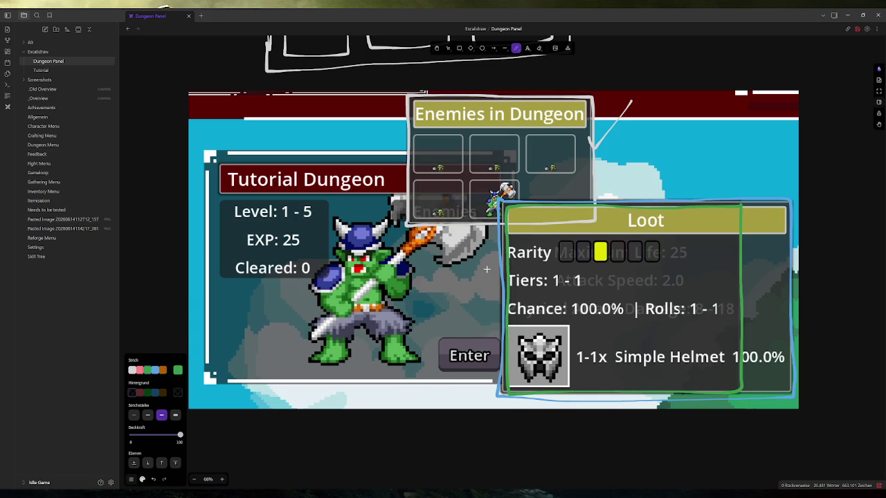
mouse_move(271, 493)
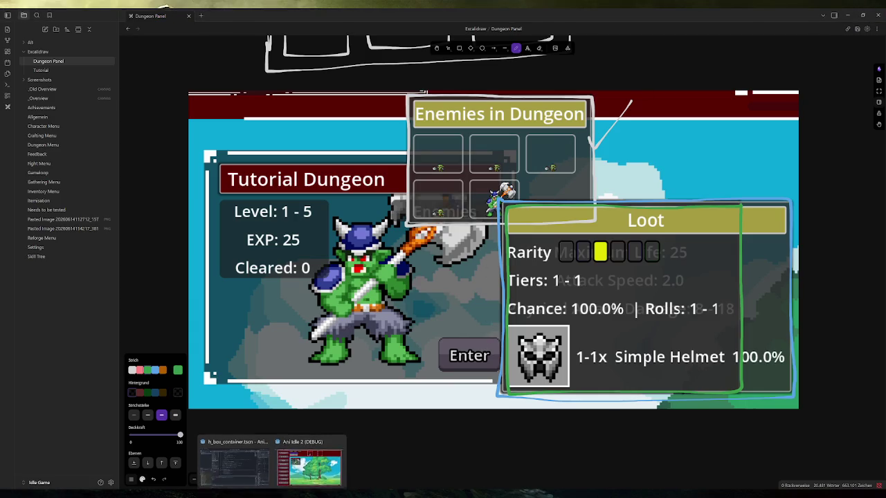
left_click(314, 460)
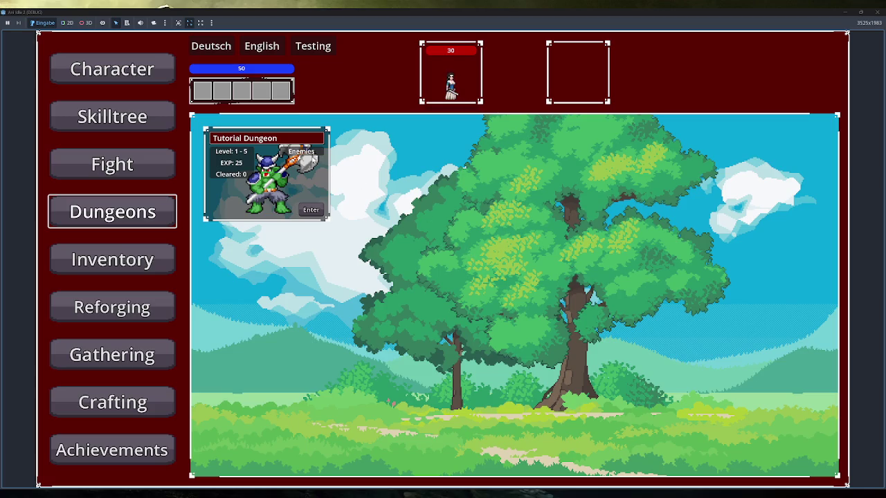
Check the enemy tooltips, then pause the running game and turn game input back on
mouse_move(306, 147)
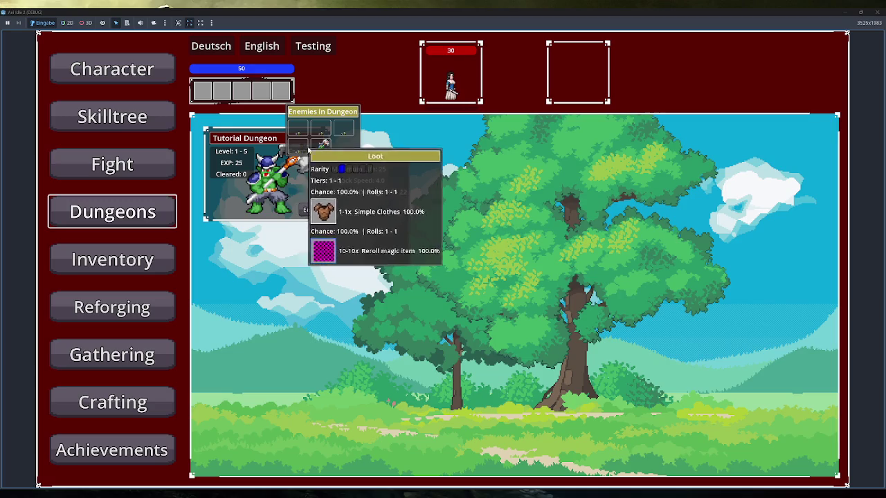
mouse_move(320, 130)
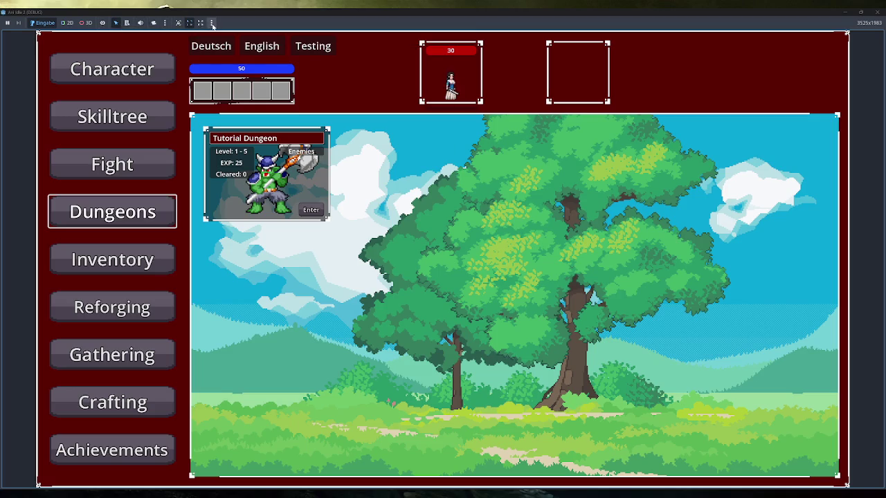
left_click(164, 23)
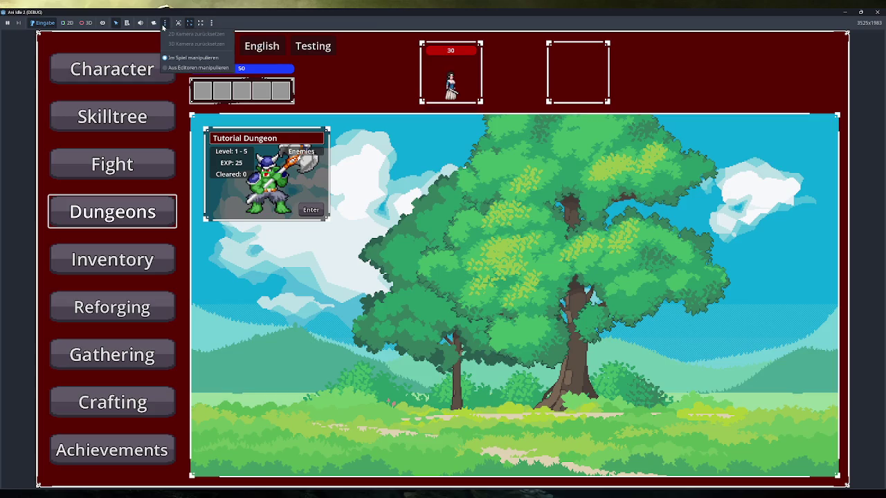
left_click(164, 23)
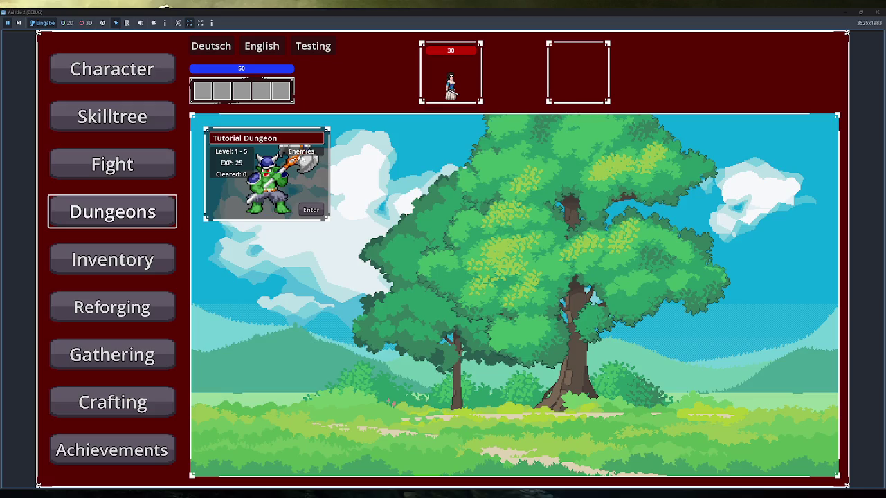
left_click(7, 23)
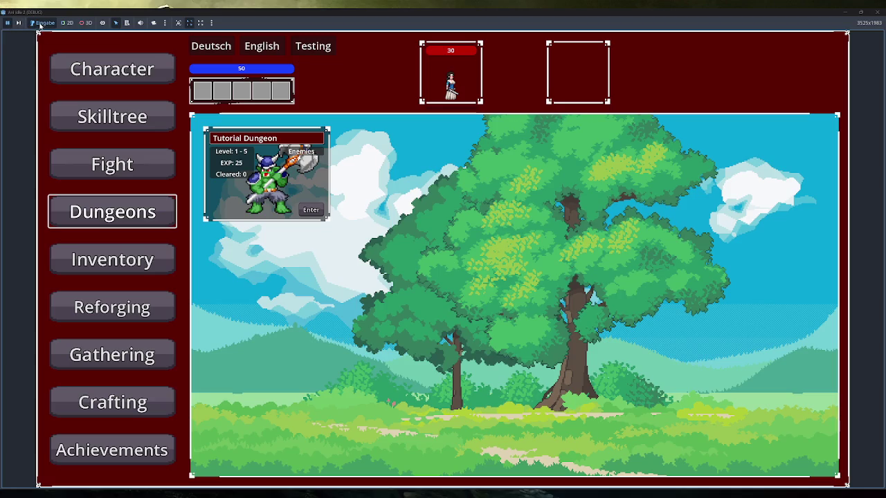
left_click(40, 23)
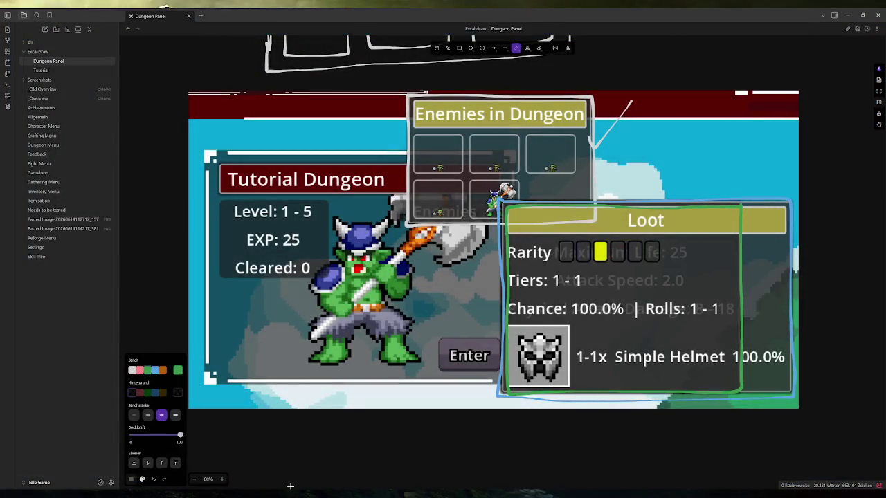
Switch from the Obsidian sketch back to the Godot editor showing dungeon_enemy_panel.gd
key("alt+Tab")
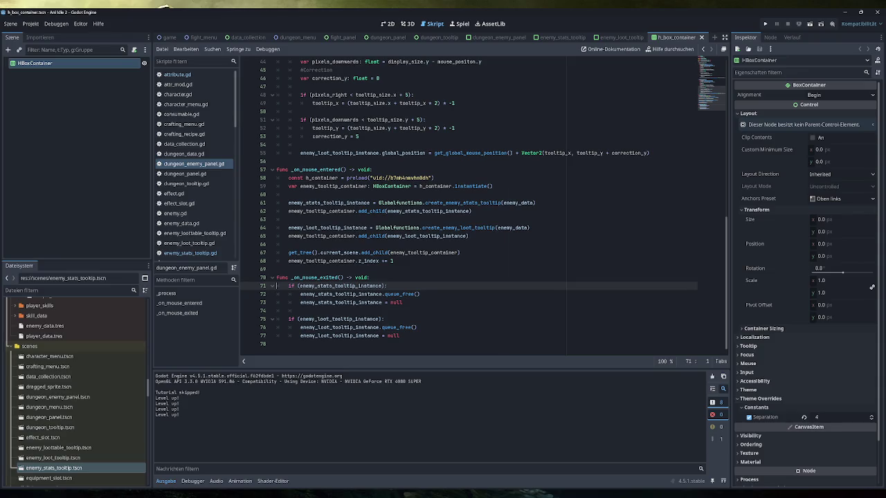
Set a breakpoint on line 71, run the game, skip the tutorial and open Dungeons
left_click(247, 286)
left_click(763, 24)
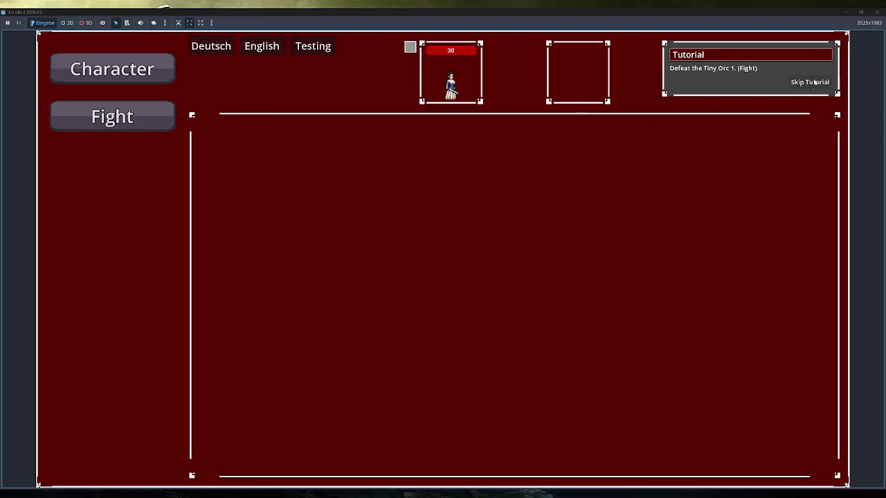
left_click(810, 82)
left_click(149, 213)
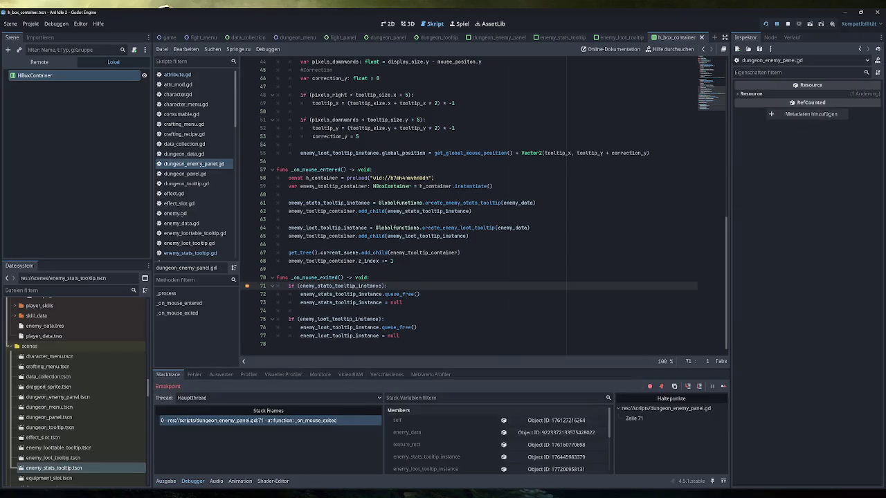
left_click(273, 465)
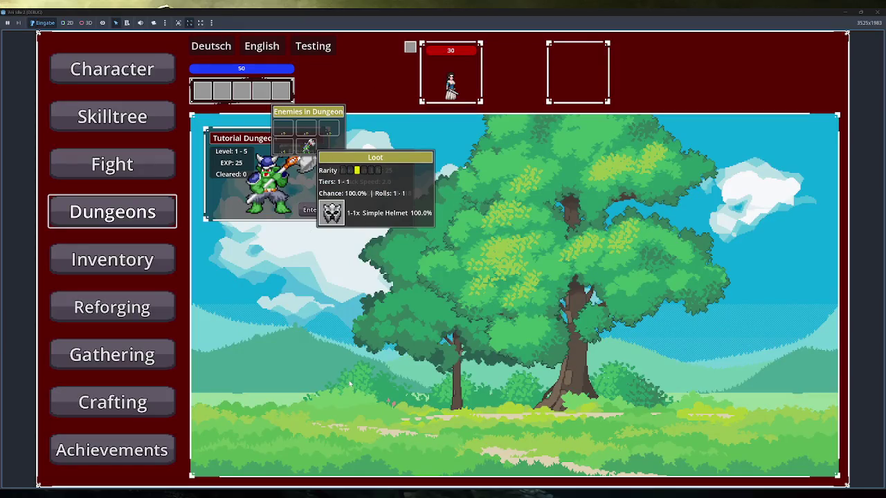
mouse_move(272, 493)
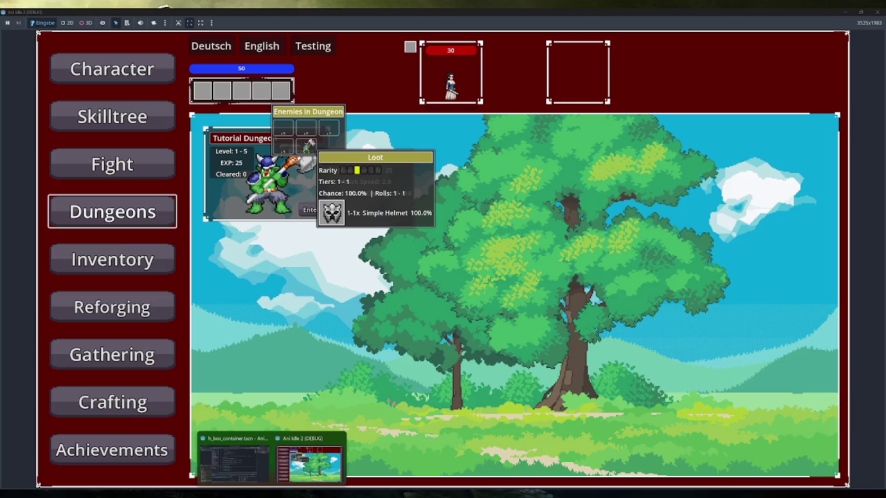
In the Remote scene tree, select the live HBoxContainer after Dungeon_Tooltip and expand it
left_click(233, 464)
left_click(40, 61)
left_click(21, 242)
left_click(17, 242)
left_click(43, 252)
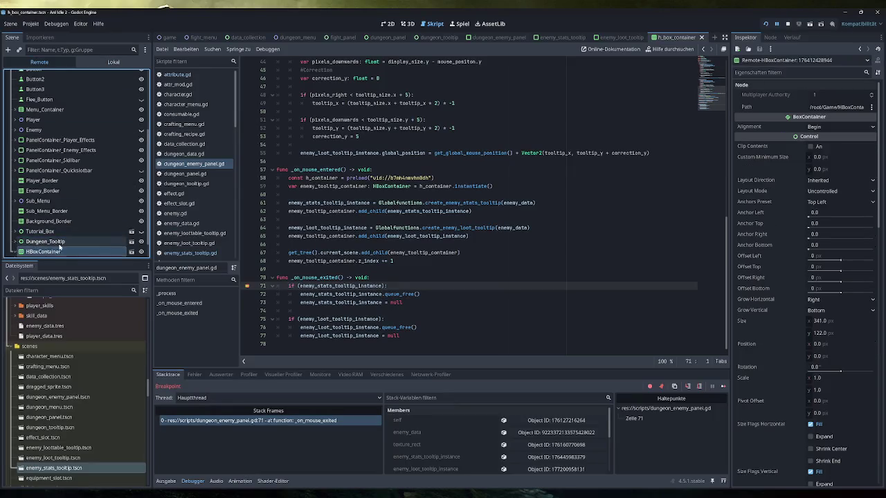
Verify HBoxContainer holds Enemy_Stats_Tooltip and Enemy_Loot_Tooltip, then enable 2D node picking in the game
scroll(48, 248, "down", 1)
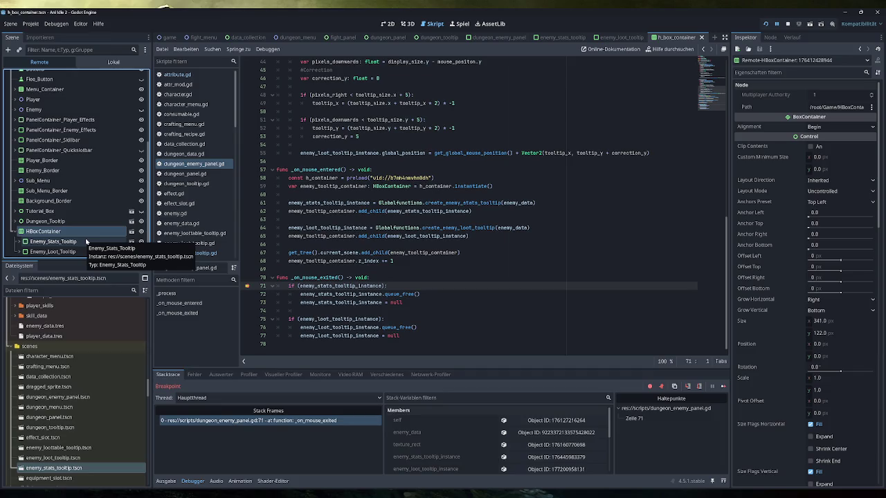
left_click(307, 437)
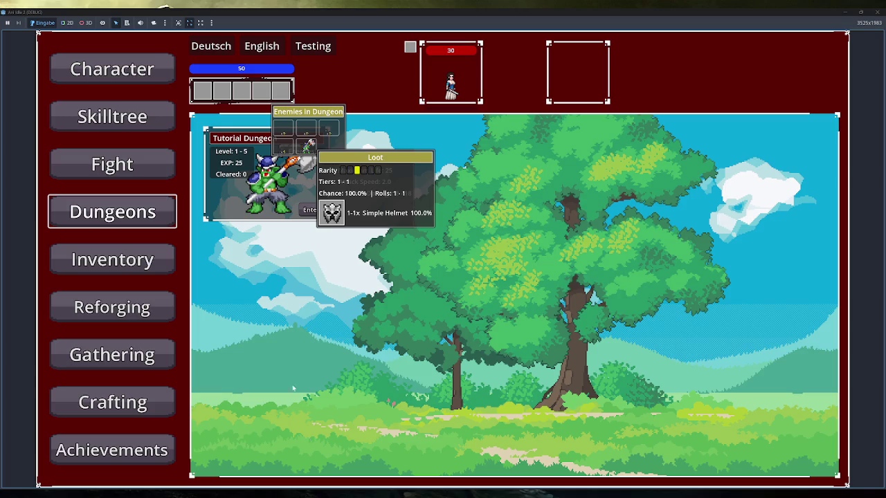
left_click(69, 23)
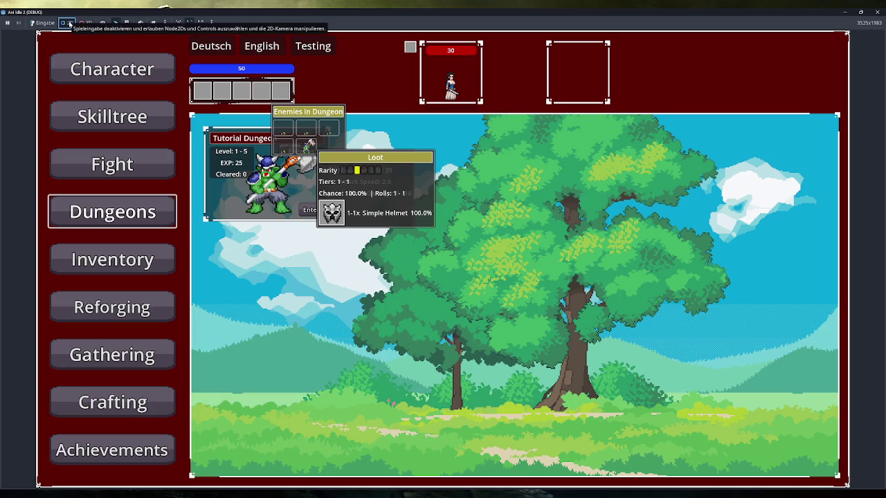
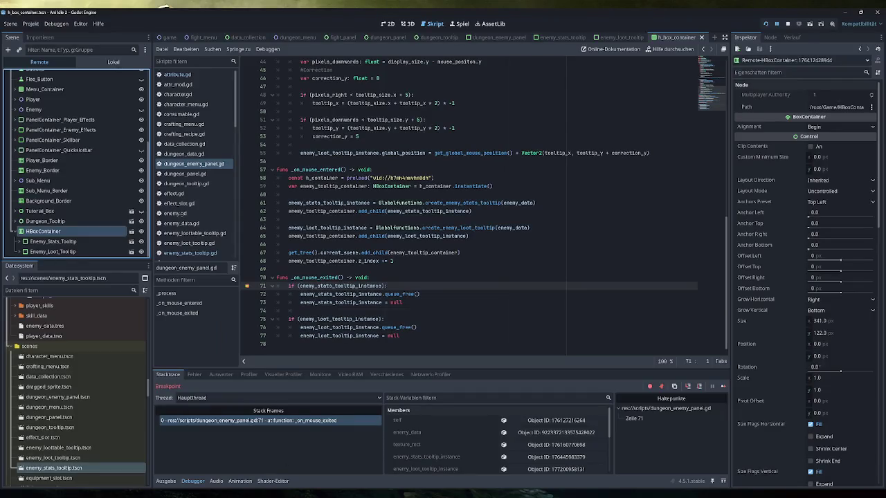
Inspect the live Enemy_Stats_Tooltip node's properties from the Remote scene tree
mouse_move(336, 303)
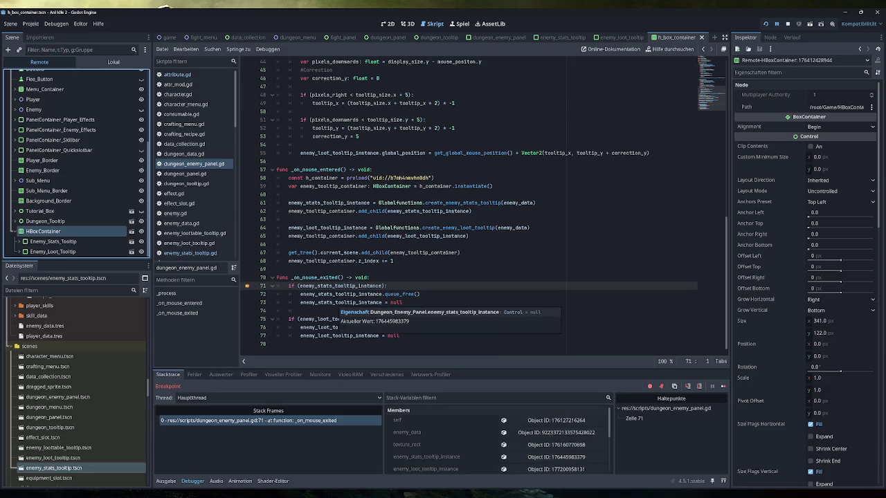
left_click(78, 243)
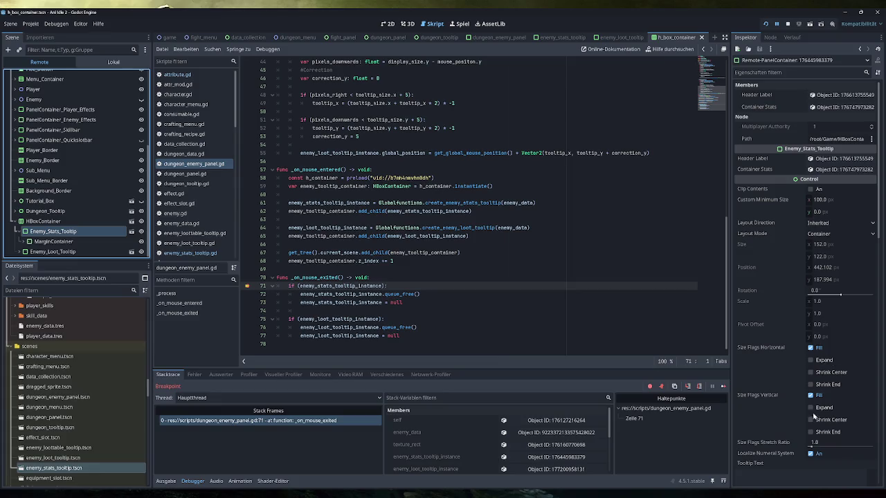
scroll(851, 415, "down", 2)
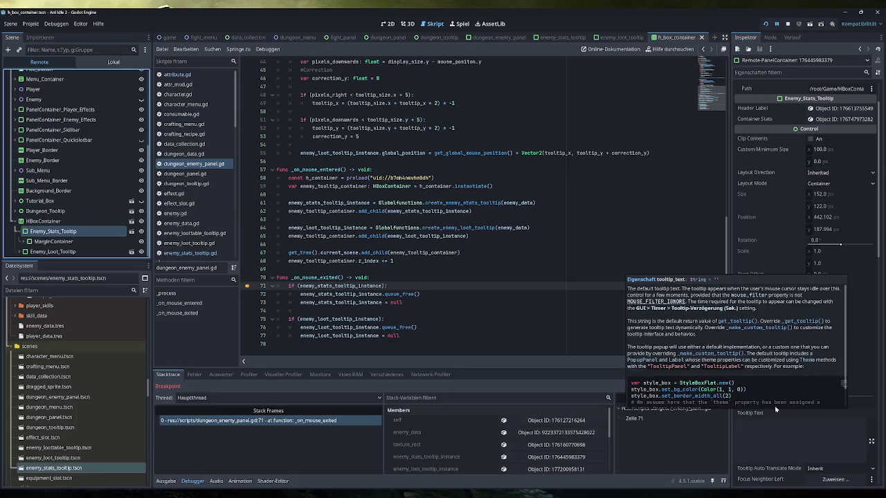
mouse_move(757, 232)
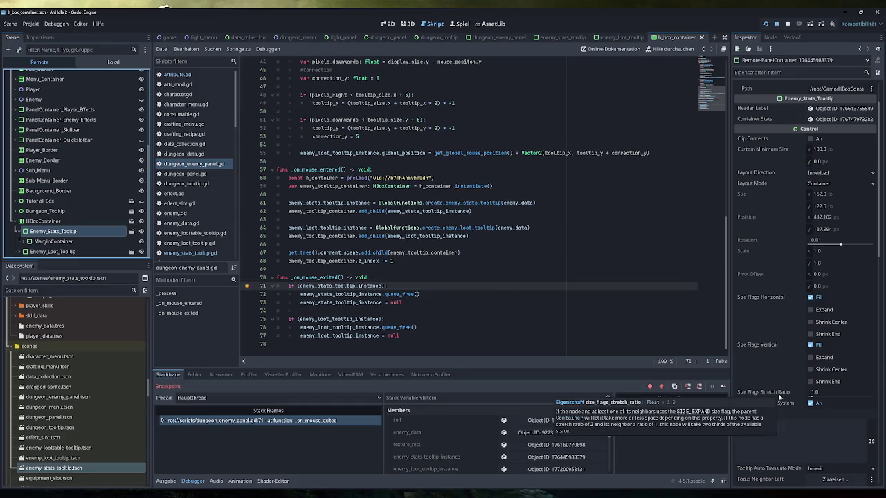
scroll(805, 415, "down", 4)
scroll(779, 403, "down", 4)
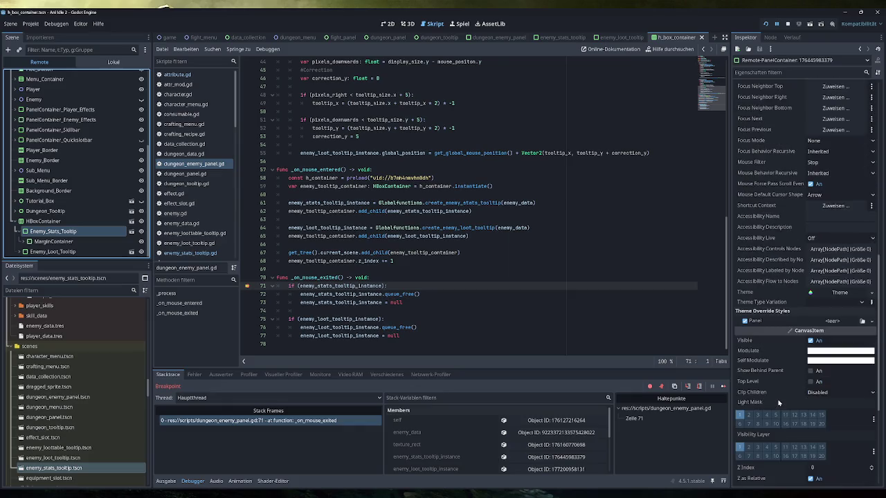
scroll(779, 403, "up", 8)
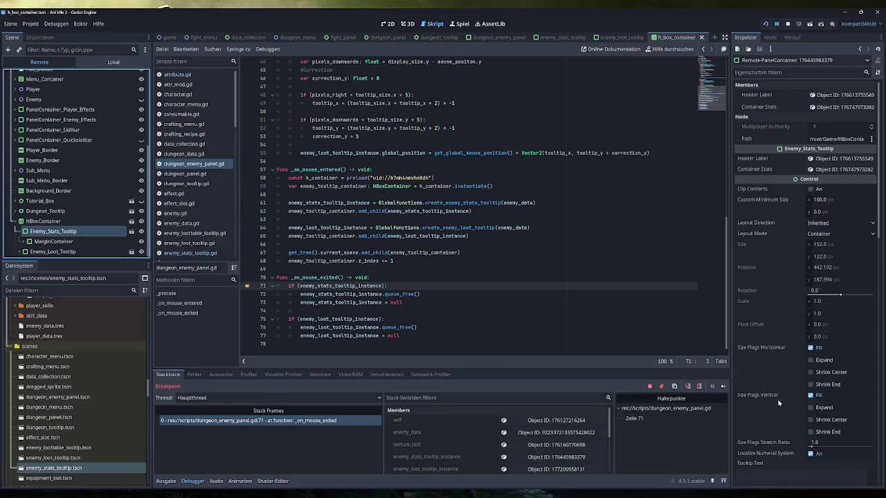
Inspect the live Enemy_Loot_Tooltip node down to its 185 × 122 size and layout properties
left_click(72, 253)
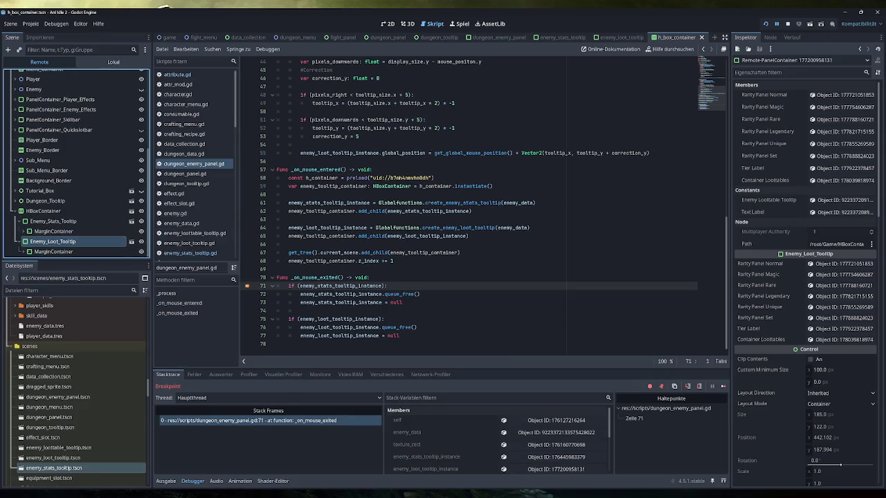
scroll(808, 183, "down", 5)
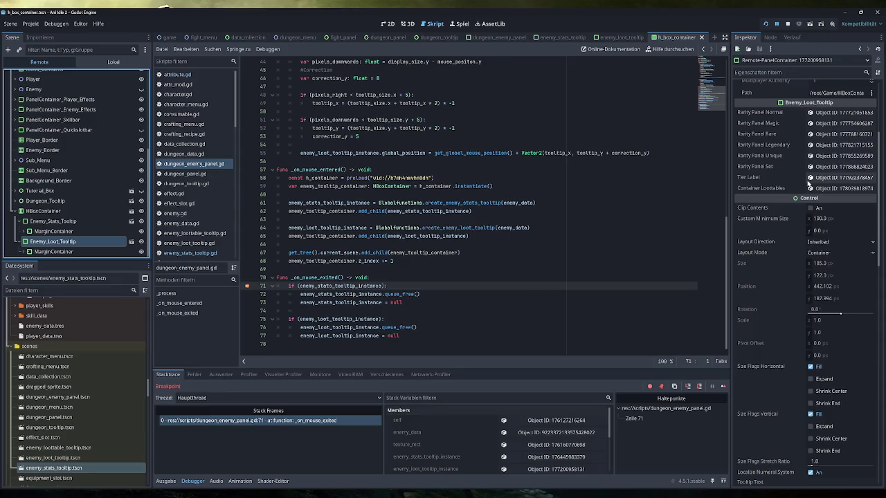
scroll(808, 184, "down", 2)
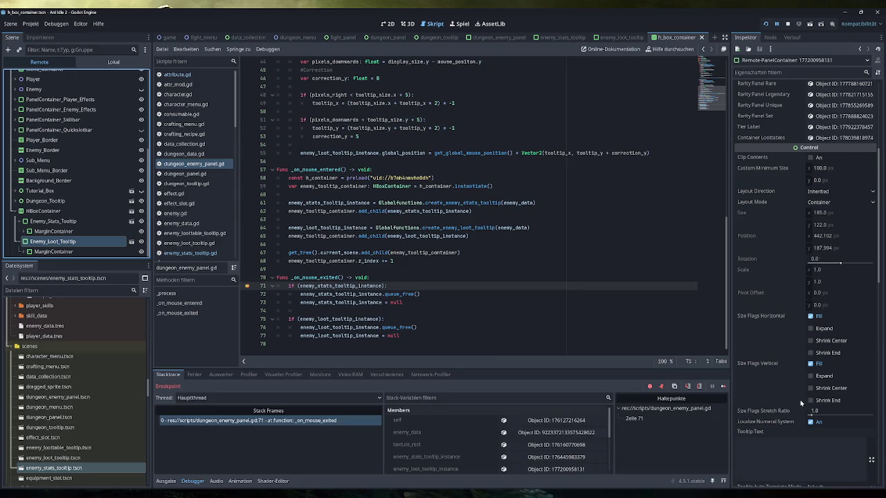
scroll(779, 432, "down", 4)
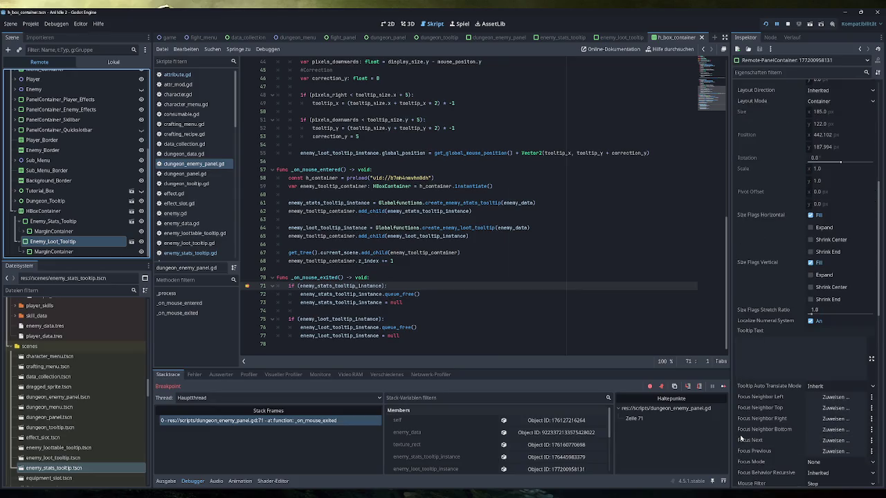
scroll(789, 436, "down", 4)
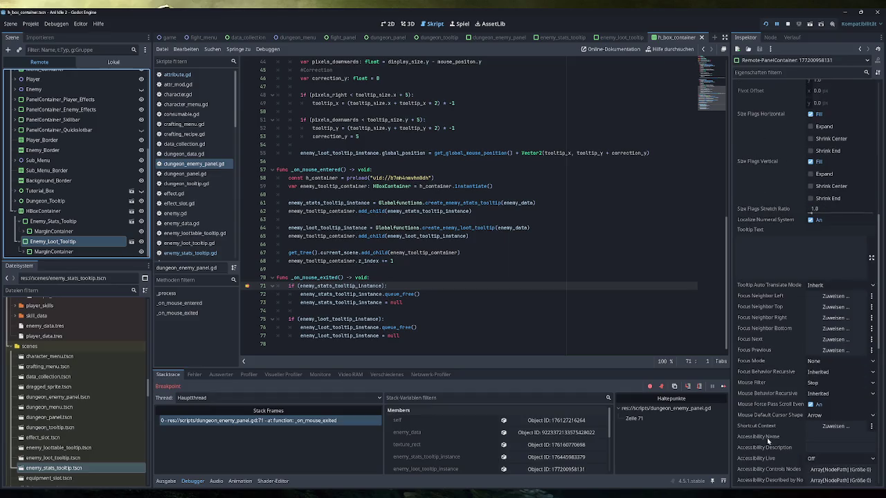
scroll(773, 418, "down", 6)
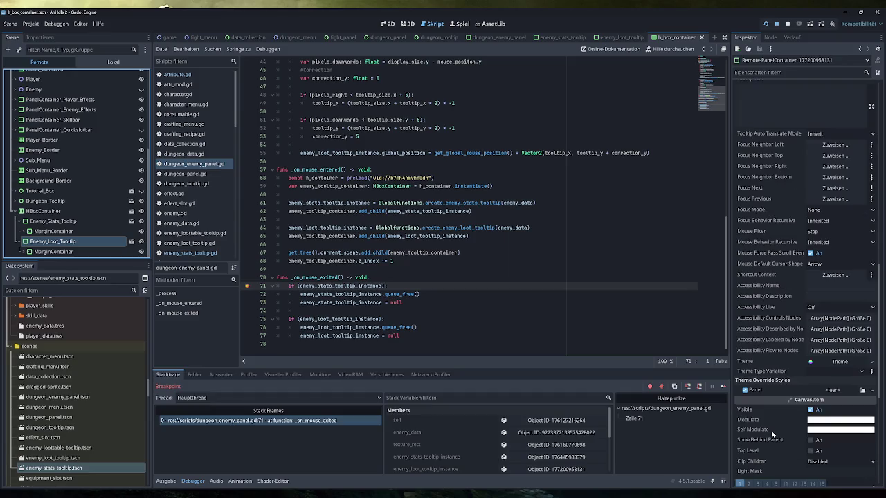
scroll(772, 415, "up", 14)
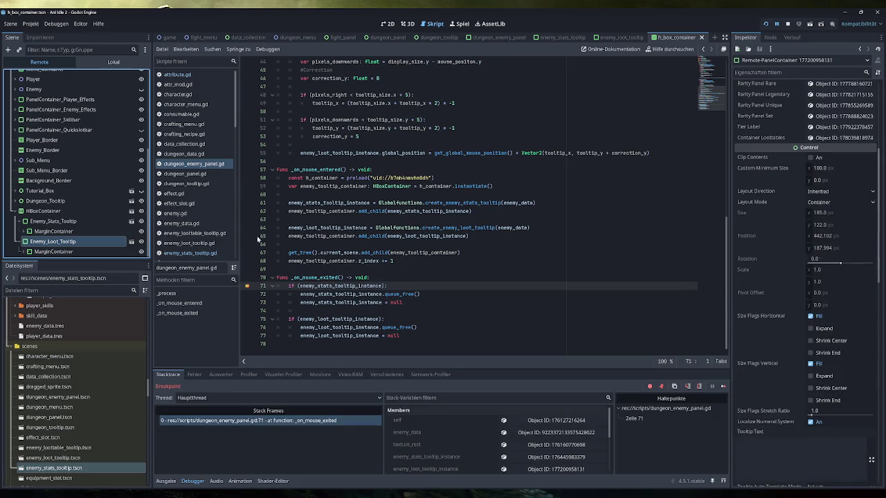
Select the remote HBoxContainer and review its Layout Mode choices without changing them
left_click(78, 210)
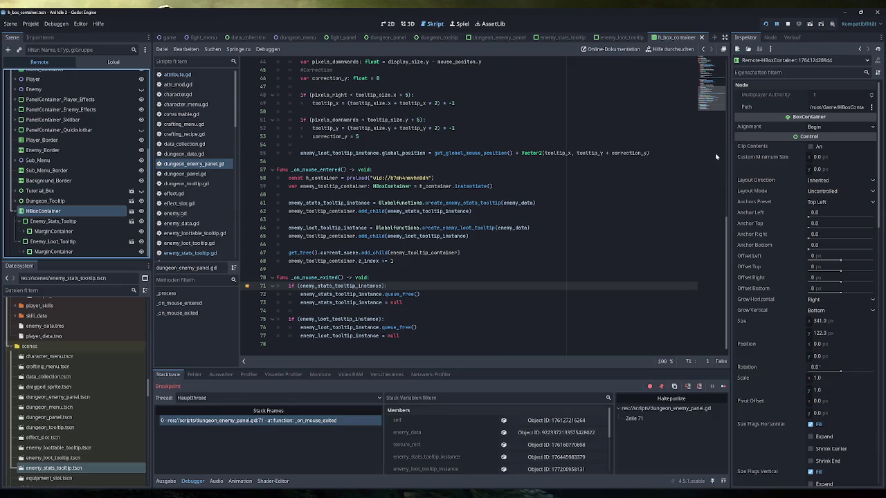
left_click(823, 191)
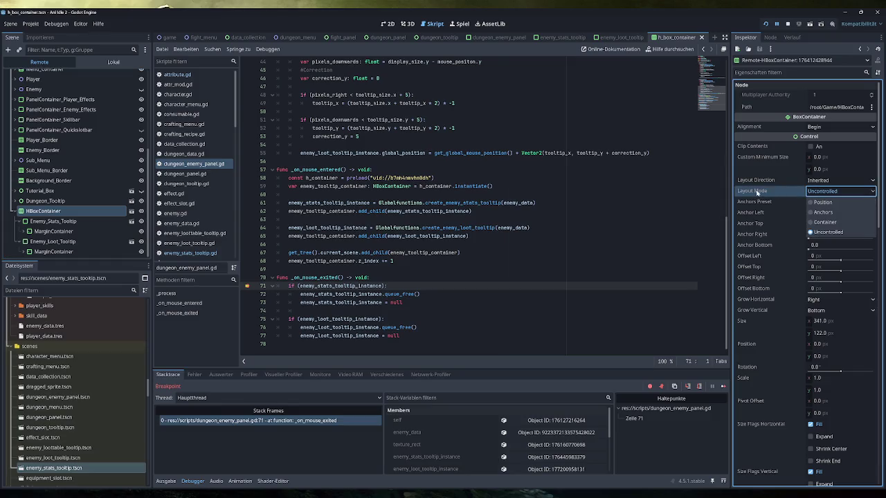
left_click(757, 192)
left_click(832, 193)
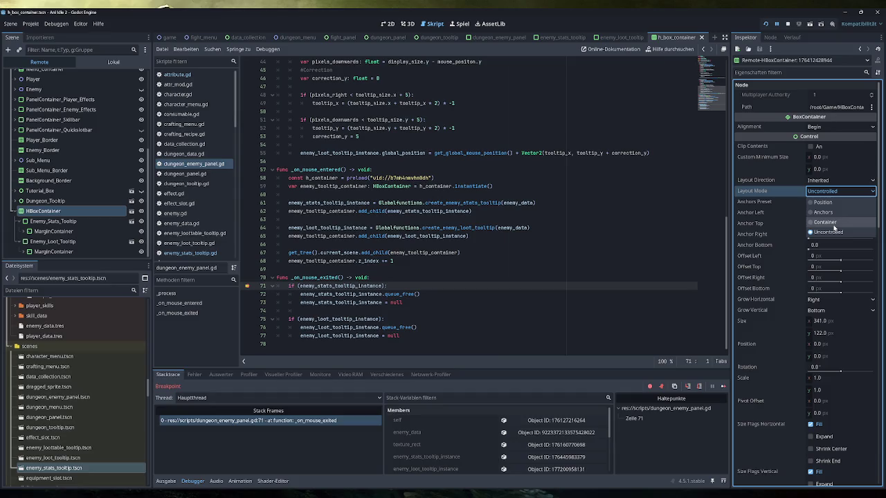
left_click(833, 226)
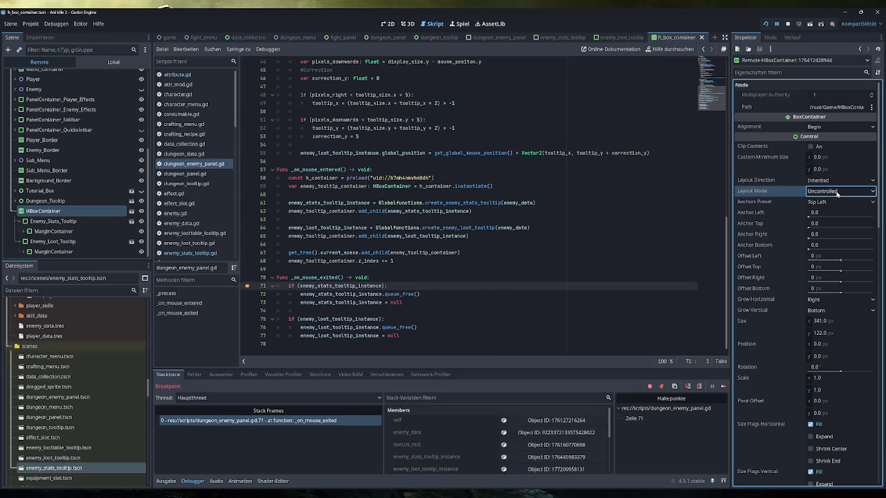
key("F5")
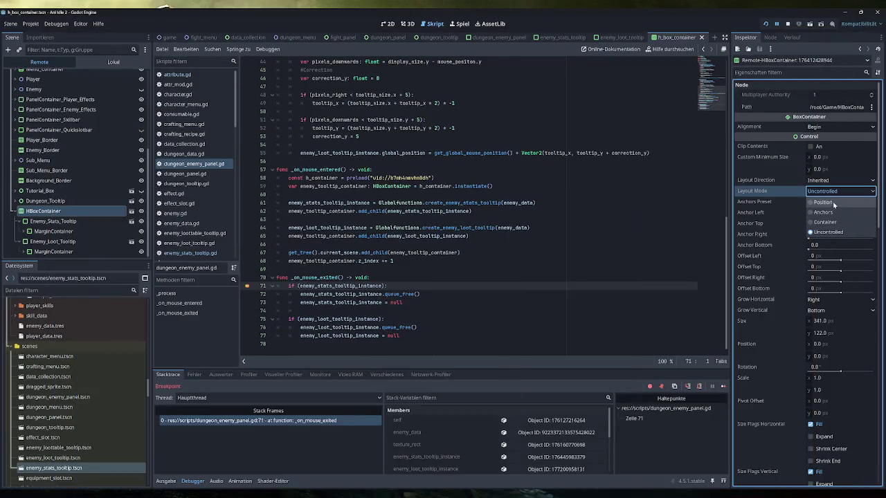
Keep the container's Layout Mode at Uncontrolled and Anchors Preset at Top Left
left_click(835, 192)
left_click(836, 192)
left_click(838, 192)
left_click(838, 193)
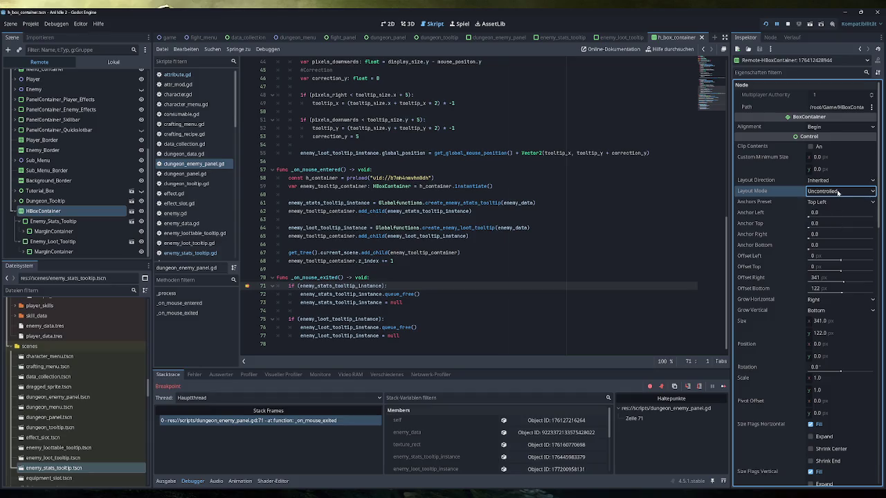
left_click(839, 202)
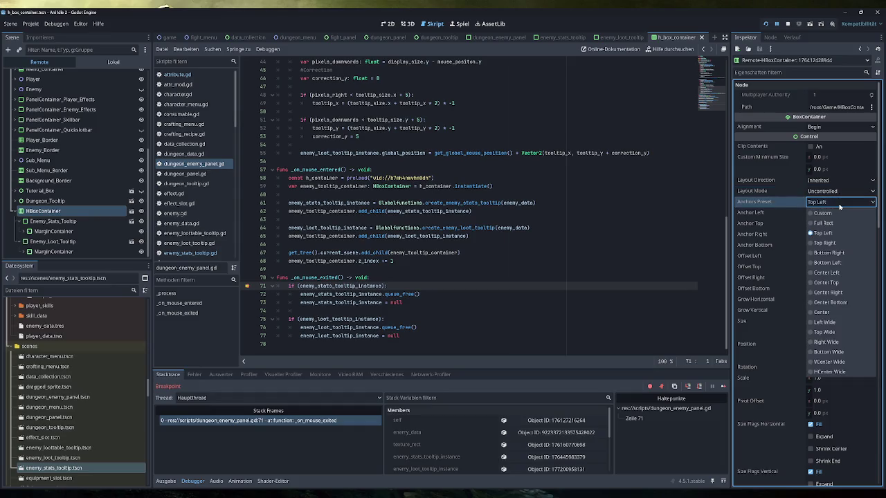
left_click(839, 204)
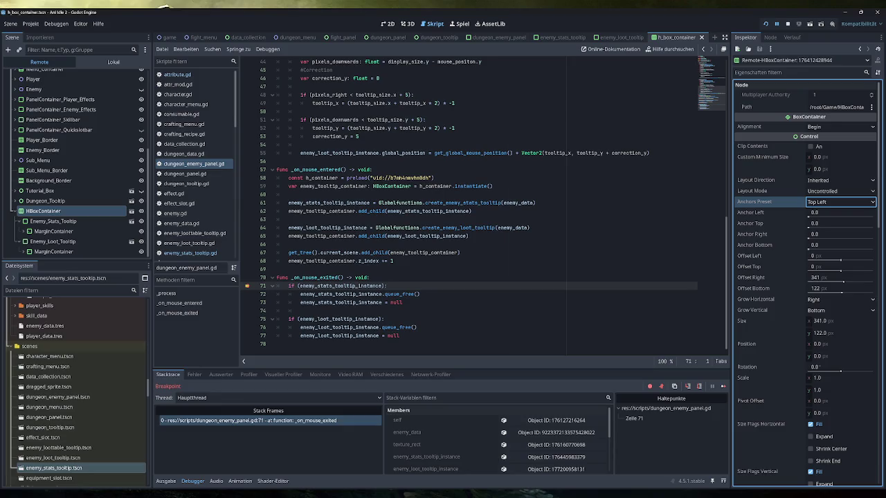
left_click(85, 222)
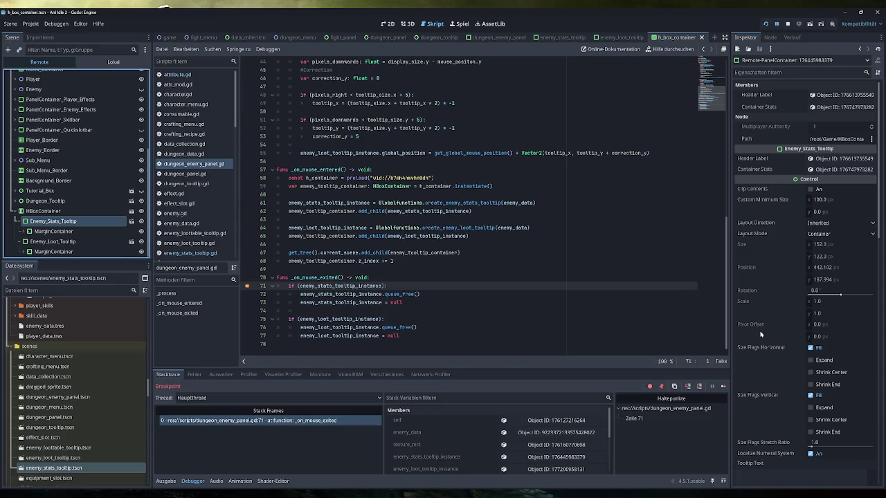
Jump from line 61 to the create_enemy_stats_tooltip definition in globalfunctions.gd
mouse_move(760, 335)
mouse_move(743, 290)
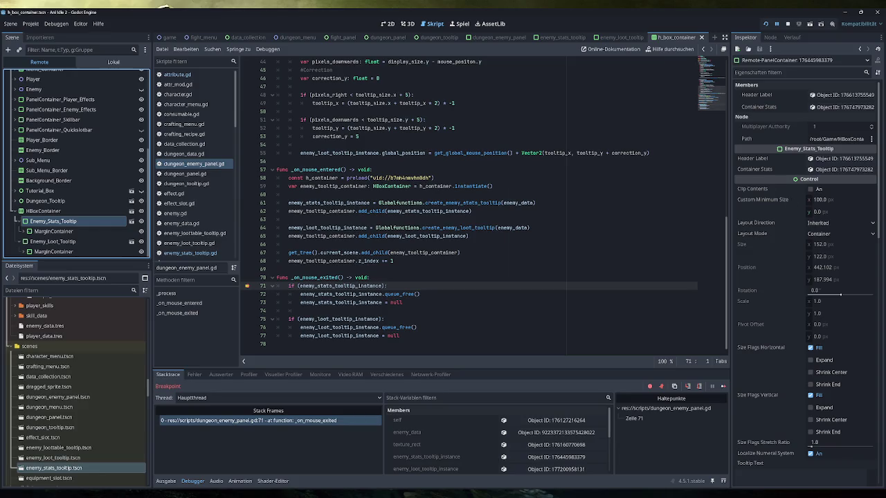
mouse_move(412, 211)
mouse_move(463, 203)
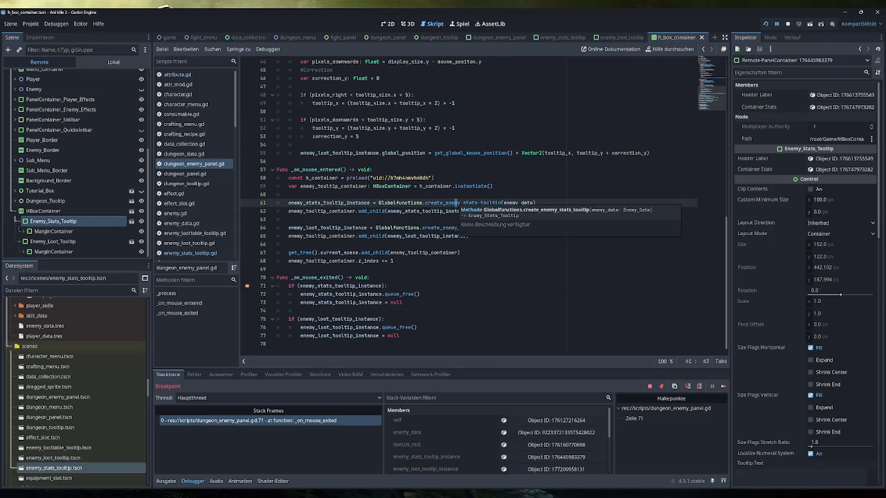
left_click(456, 203, "ctrl")
scroll(485, 206, "up", 2)
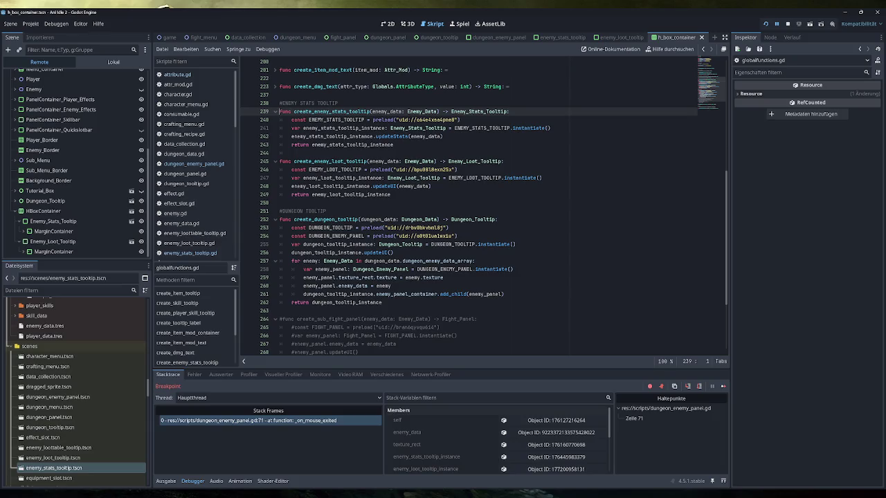
Read the variable values in globalfunctions.gd, then close the game window to end debugging
mouse_move(363, 144)
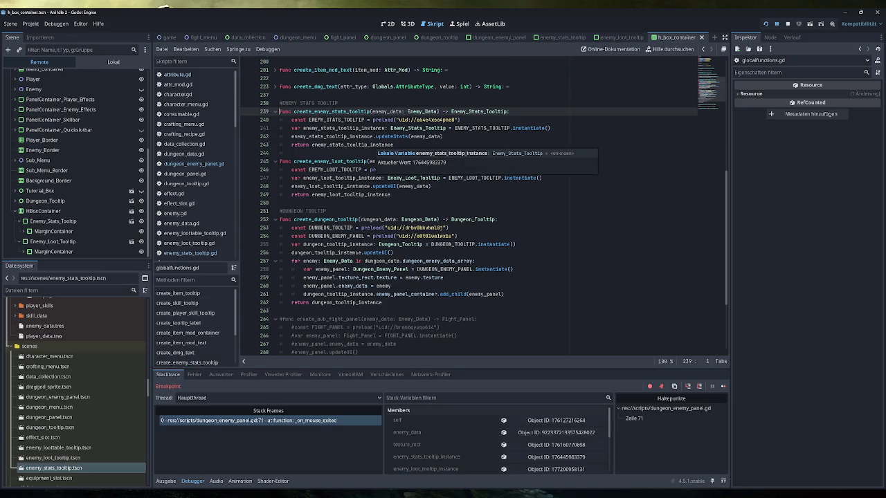
mouse_move(429, 136)
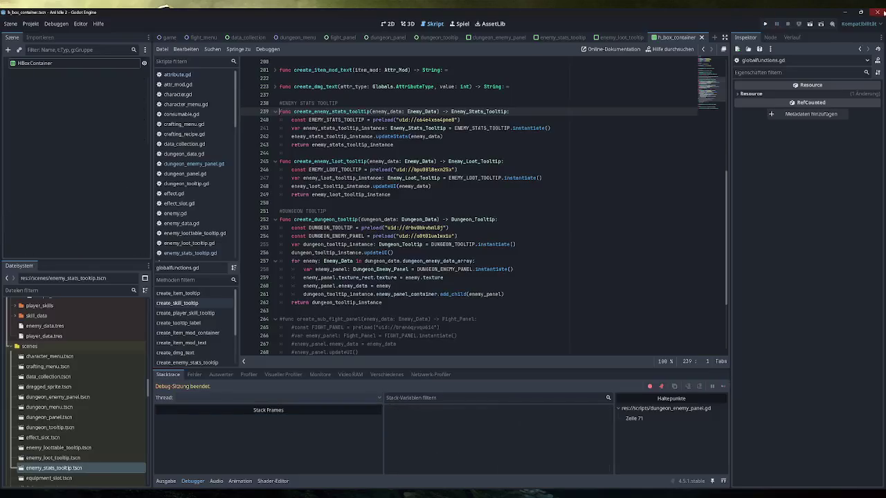
left_click(878, 12)
Add a new line after line 68 in dungeon_enemy_panel.gd, then view h_box_container in 2D
left_click(211, 166)
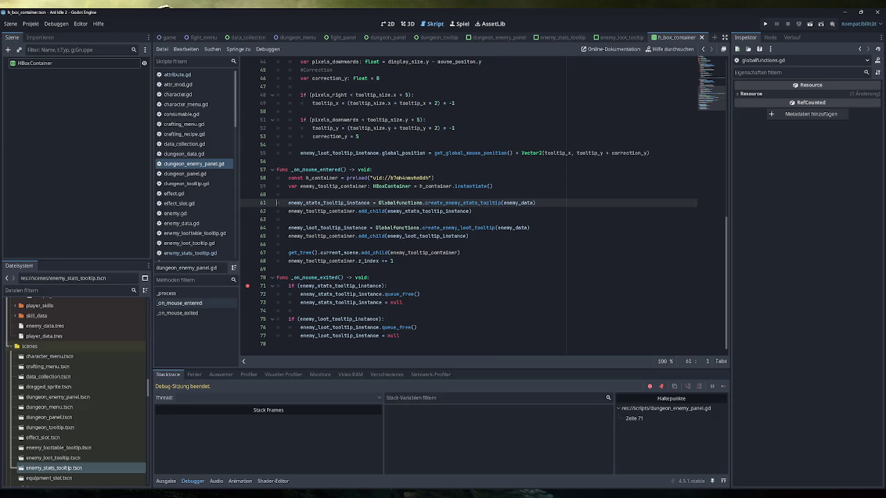
left_click(394, 261)
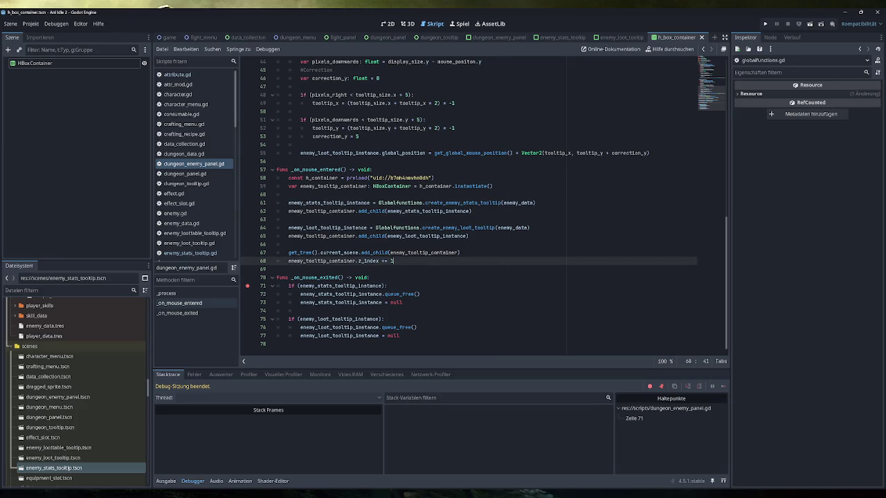
key("Return")
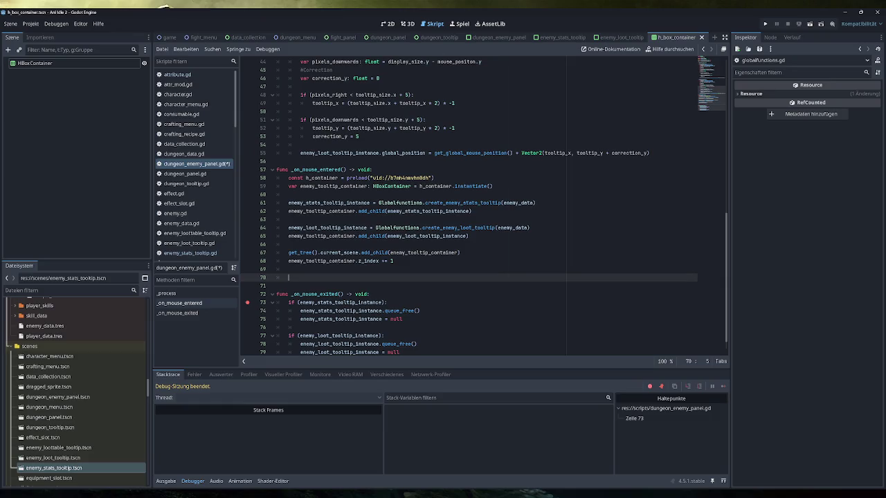
left_click(387, 23)
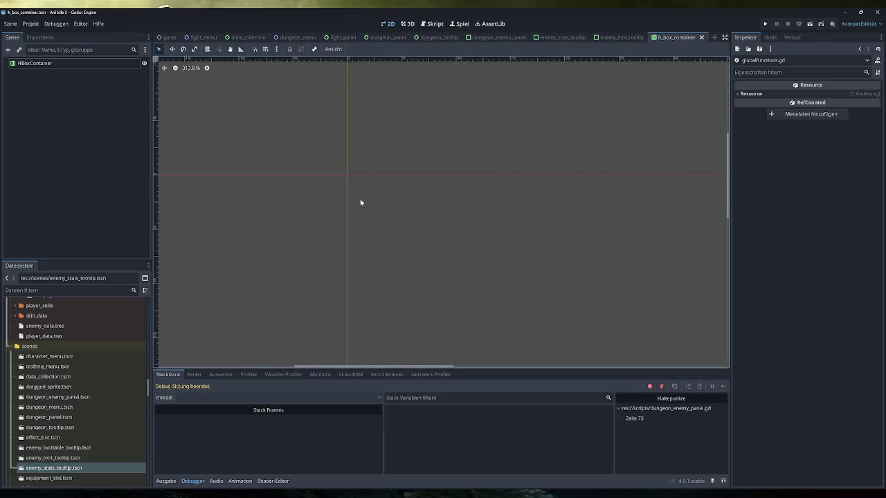
Drop enemy_loot_tooltip.tscn and enemy_stats_tooltip.tscn into the HBoxContainer root node
left_click(69, 64)
scroll(358, 198, "up", 5)
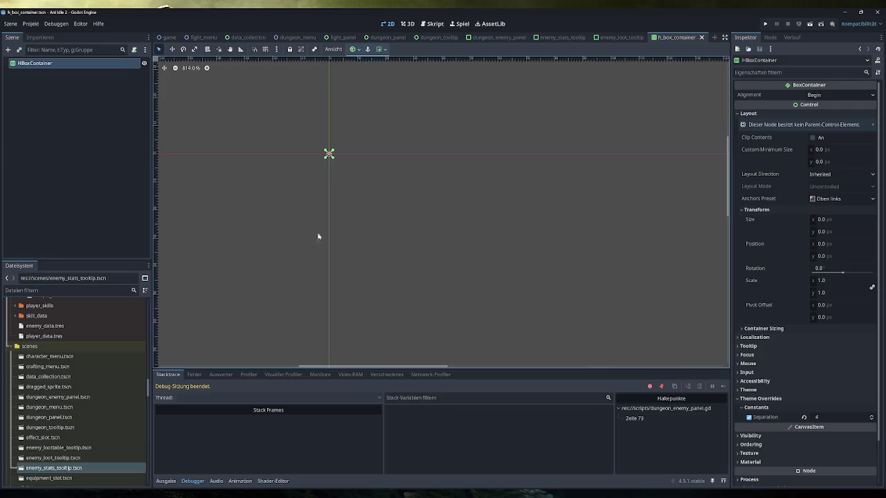
left_click(83, 448)
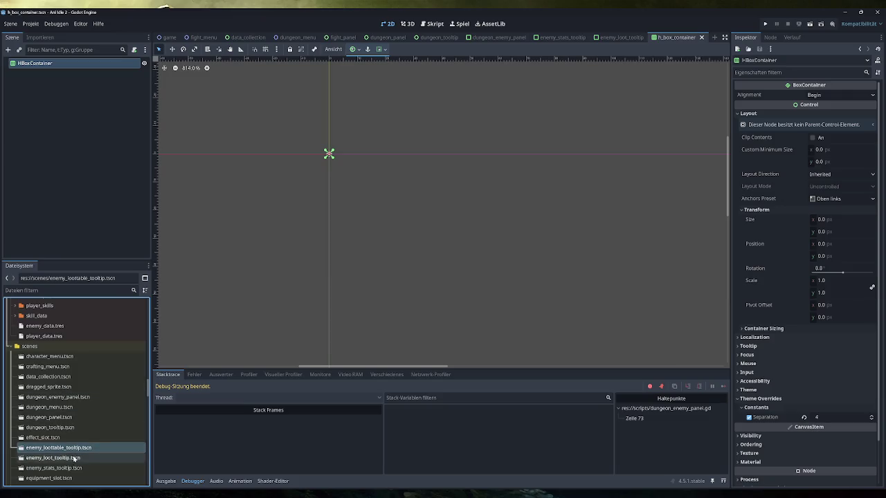
left_click(65, 457)
left_click(75, 469, "shift")
mouse_move(75, 469)
left_mouse_down()
mouse_move(77, 319)
mouse_move(35, 63)
left_mouse_up()
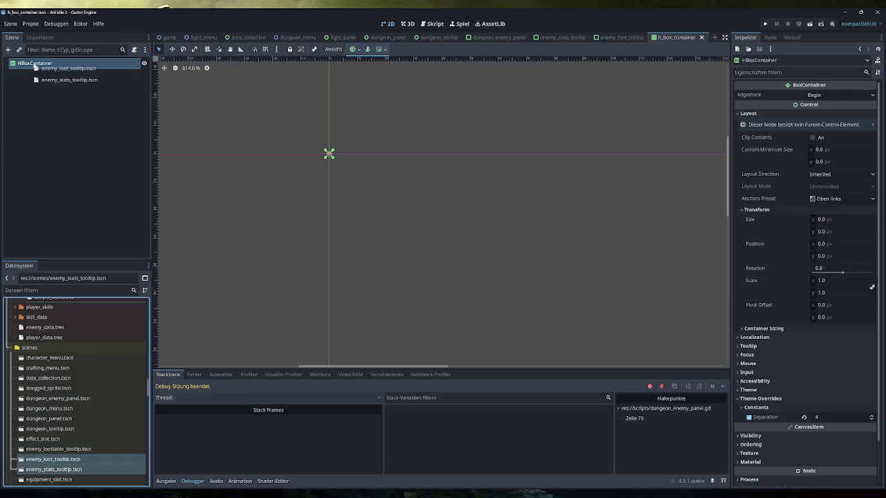
scroll(324, 223, "right", 3)
scroll(358, 233, "down", 2)
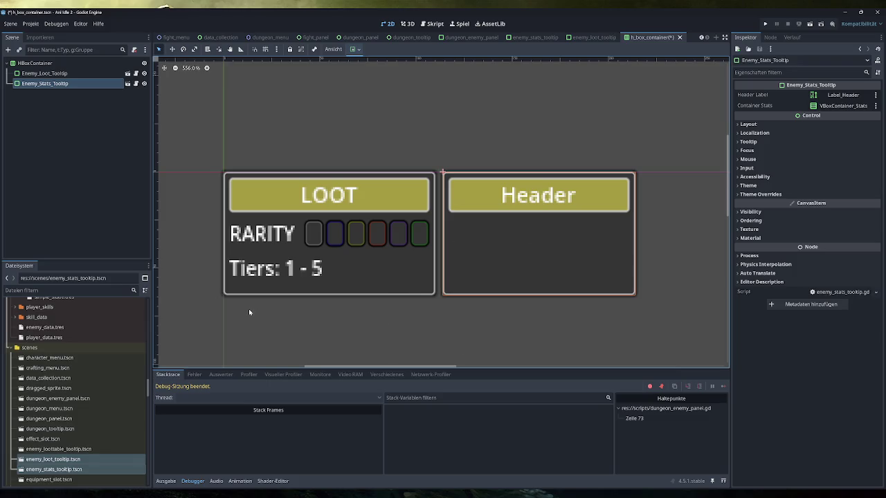
Delete both tooltip nodes again and save the empty h_box_container scene
left_click(46, 72, "ctrl")
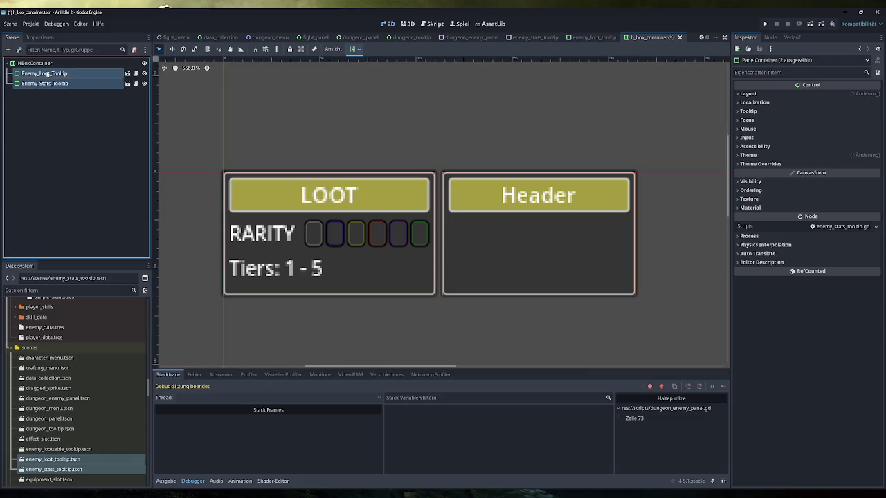
key("Delete")
key("Return")
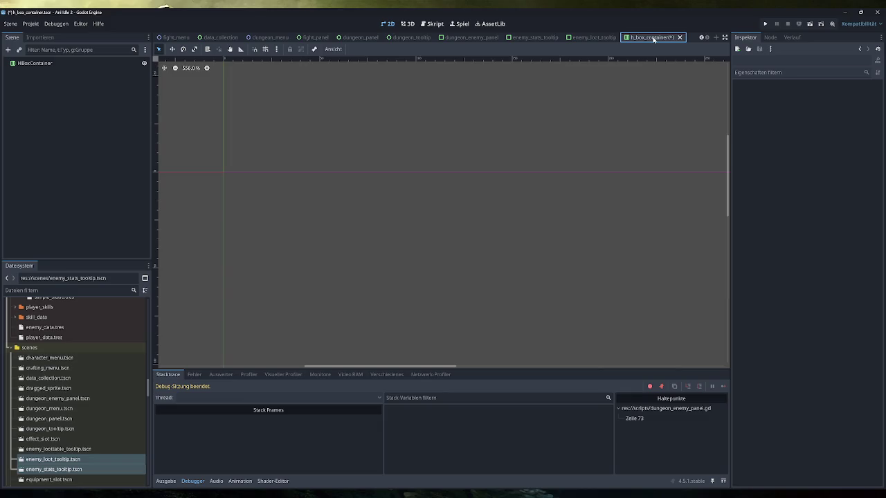
key("ctrl+s")
left_click(436, 27)
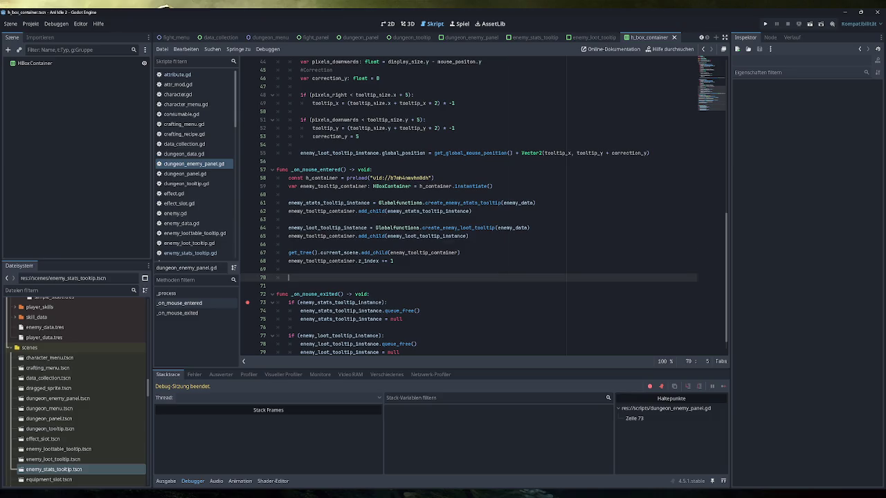
Tidy the blank lines around line 66 in _on_mouse_entered
left_click(289, 244)
key("Return")
key("Return")
key("Up")
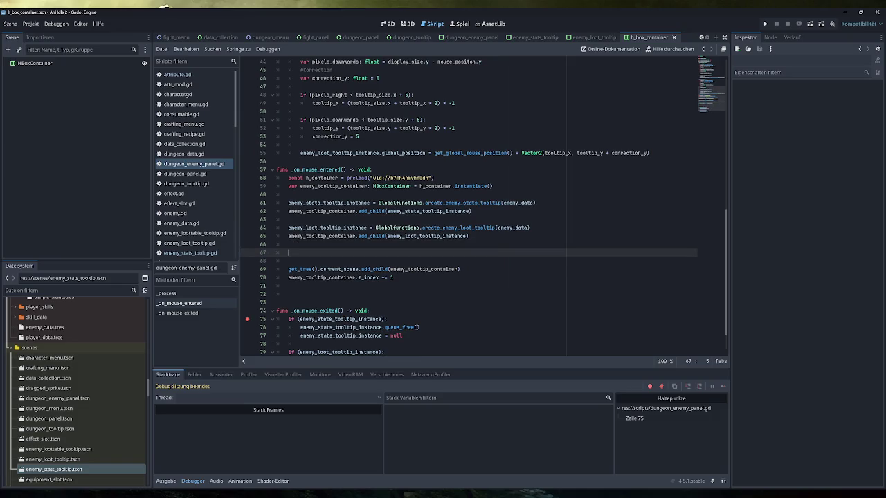
key("BackSpace")
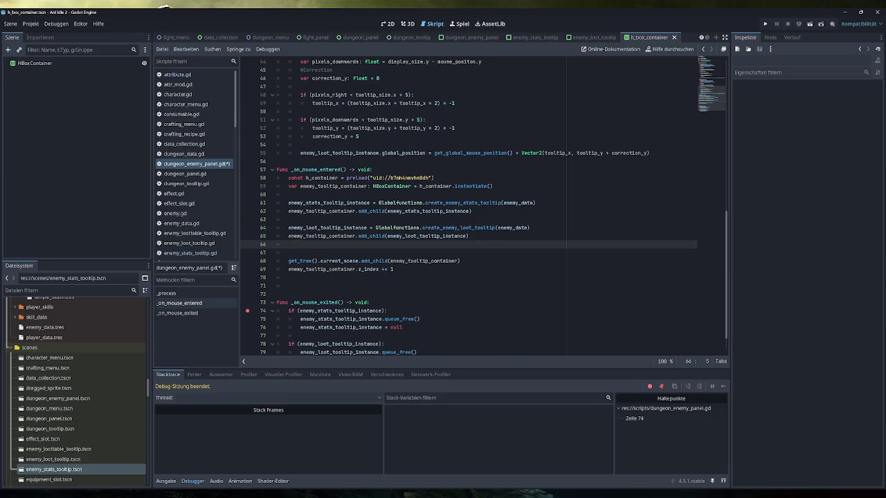
key("BackSpace")
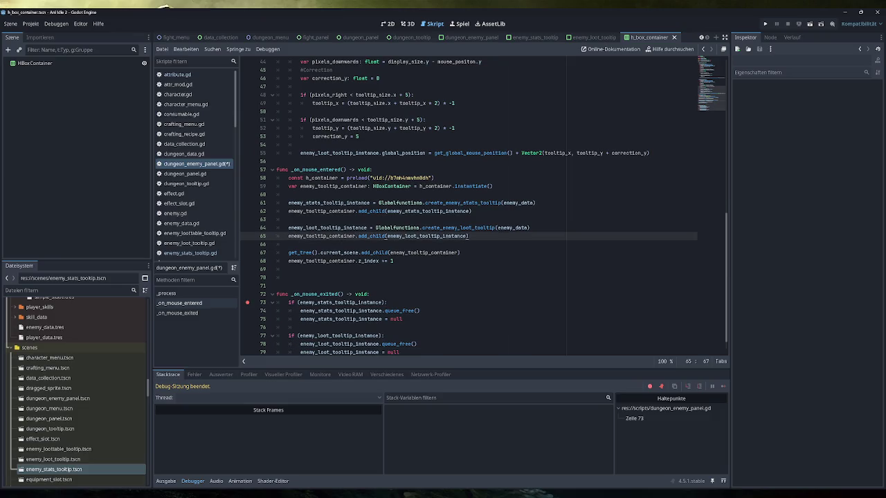
Highlight h_container and enemy_tooltip_container usages, then open a new line after line 67
mouse_move(476, 203)
mouse_move(415, 236)
double_click(322, 178)
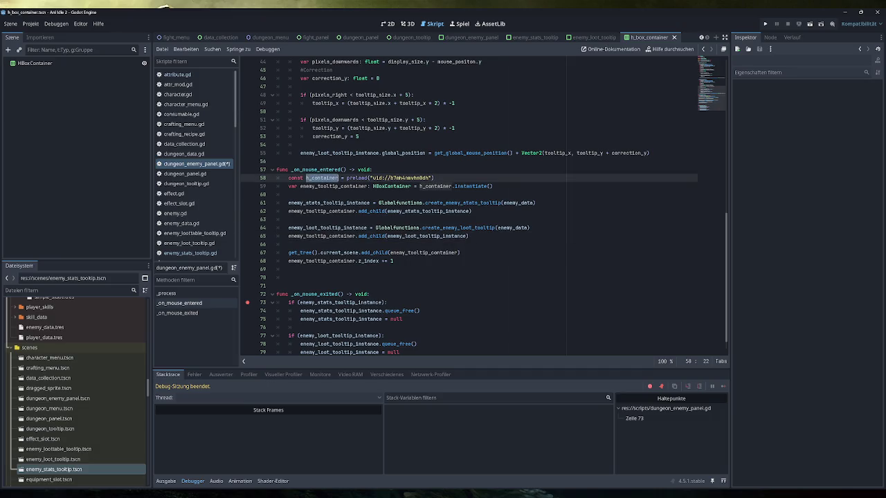
double_click(333, 186)
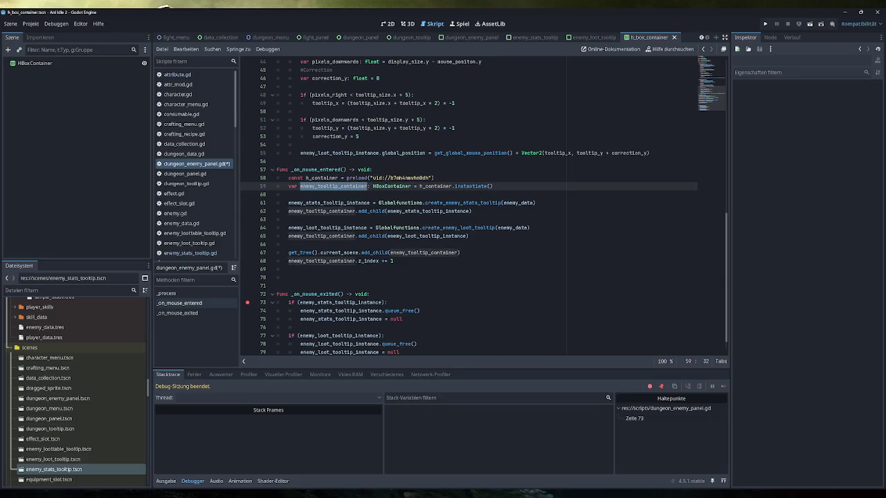
mouse_move(435, 186)
left_click(461, 252)
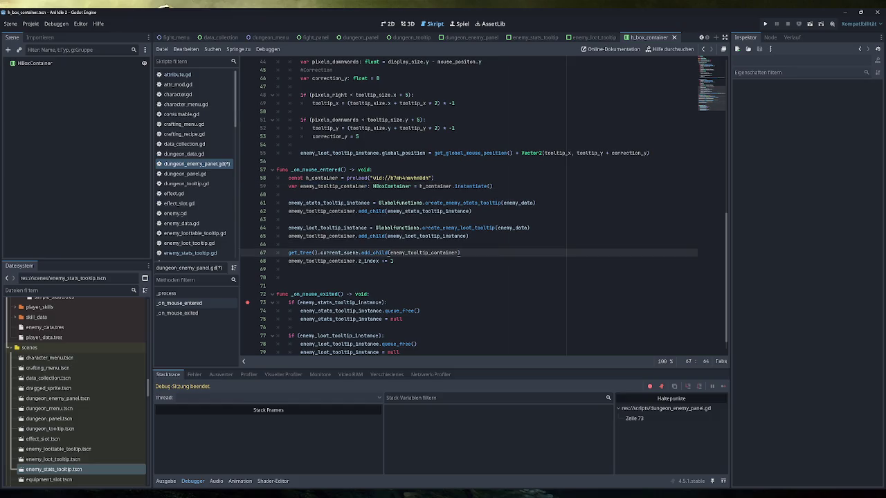
key("Return")
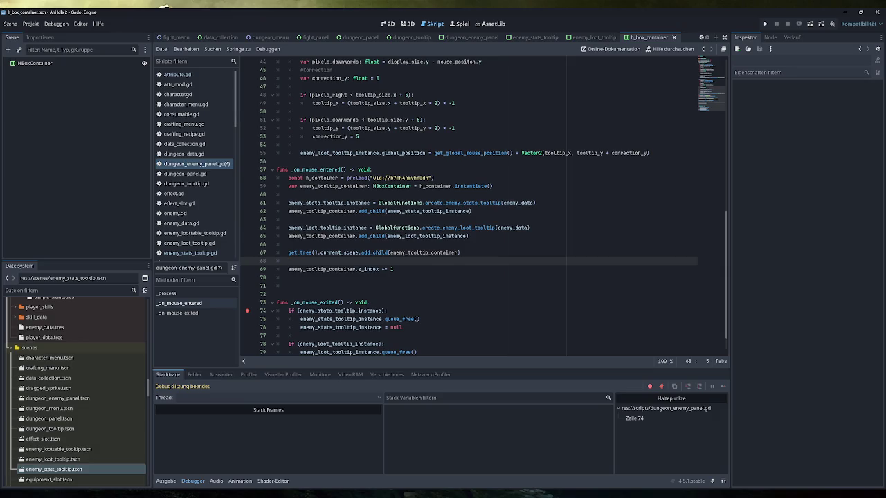
Start a line after the z_index line with enemy_tooltip_container.sort_children via autocomplete
key("BackSpace")
key("BackSpace")
key("Down")
key("Return")
type("enemy_tooltip_container.")
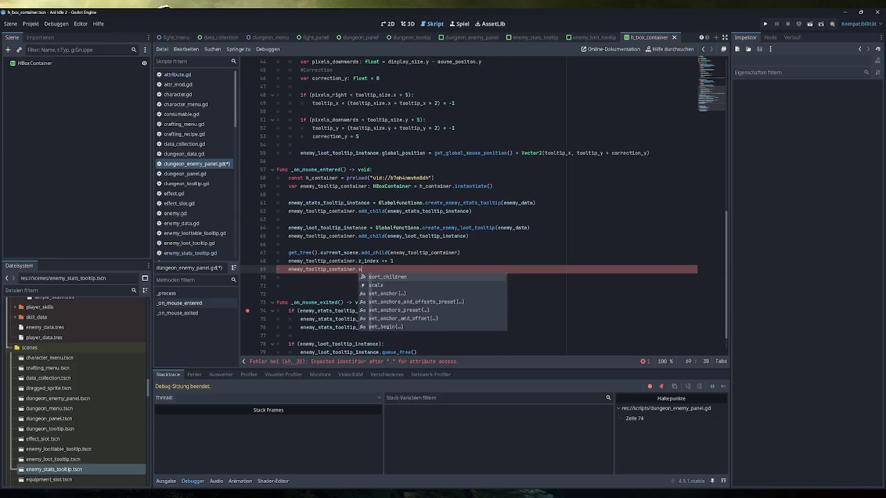
type("sort")
key("Return")
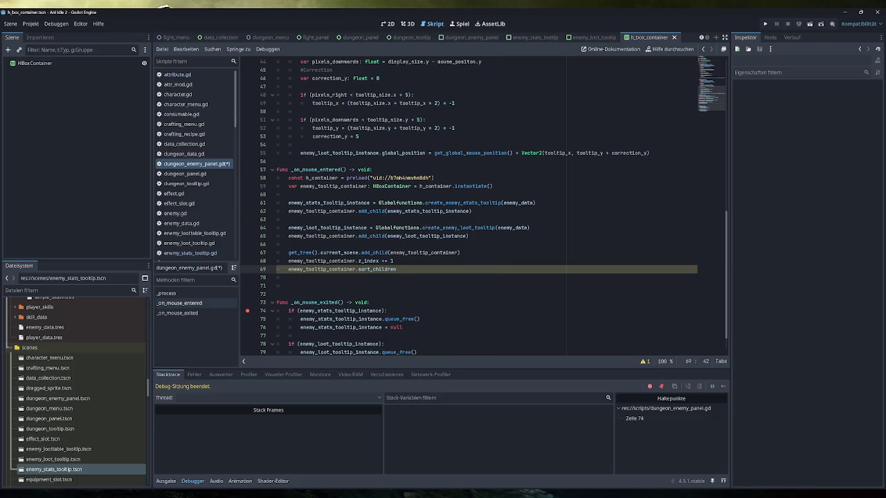
type(".call")
key("BackSpace")
key("BackSpace")
key("BackSpace")
Append .call_deferred() to sort_children and check sort_children's documentation
type("(")
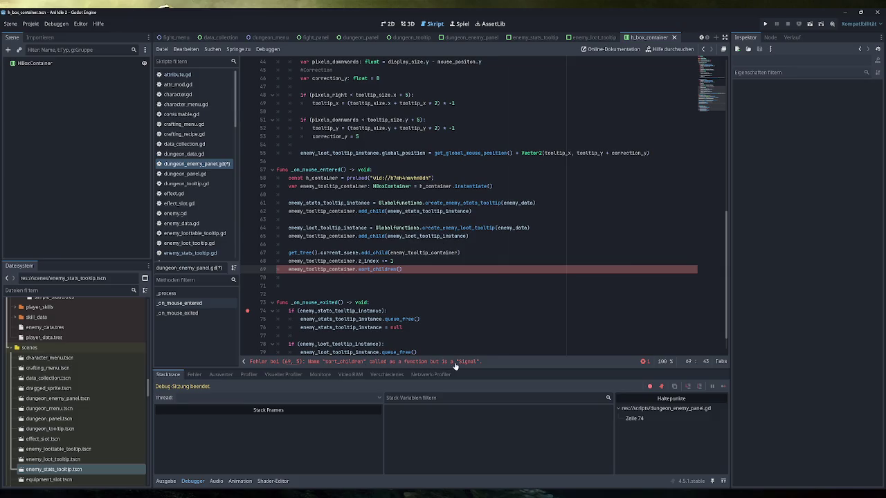
key("Right")
key("BackSpace")
key("BackSpace")
type(".call_deferre")
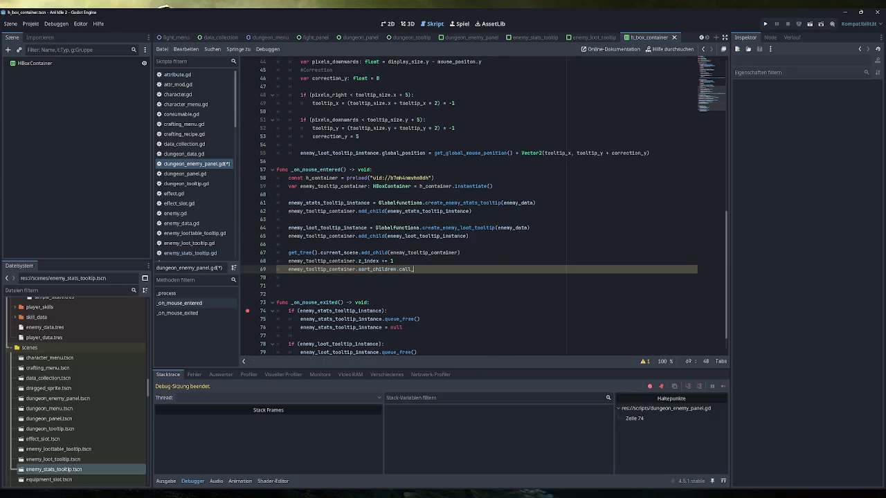
type("d")
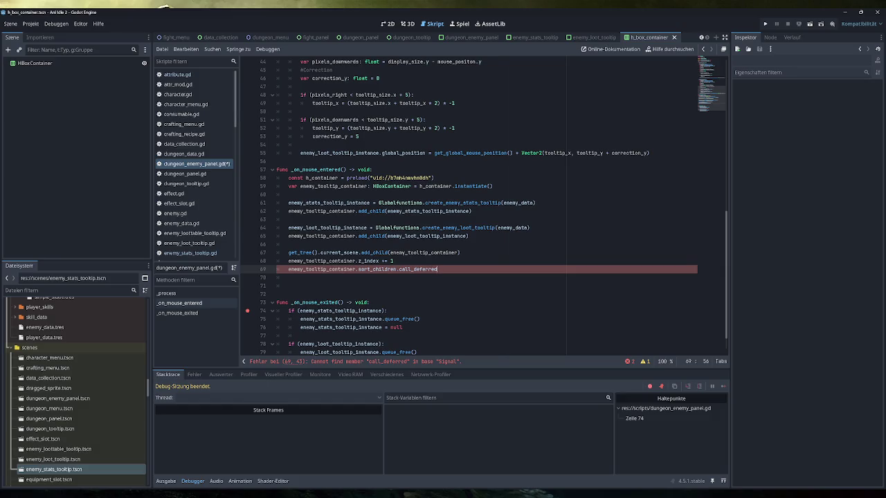
double_click(429, 270)
mouse_move(443, 237)
type("()")
left_click(390, 269)
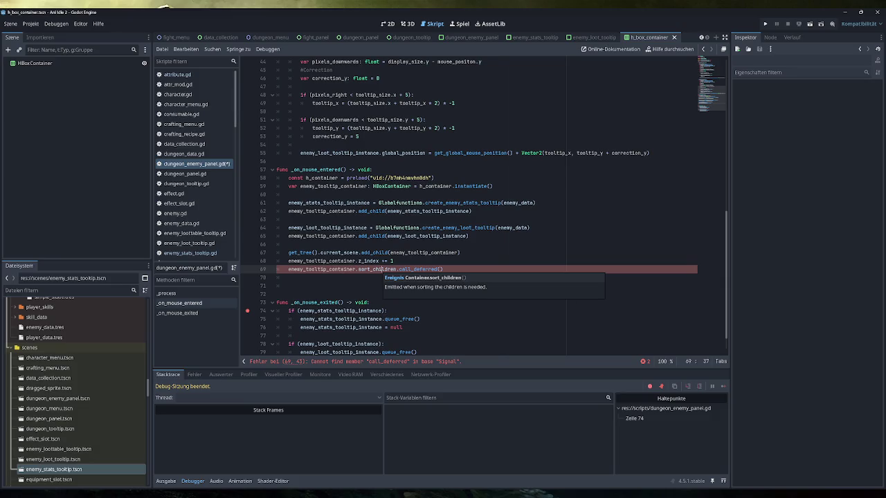
Replace sort_children on line 69 with queue_sort from the completion list
left_click_drag(443, 270, 358, 269)
type("sort")
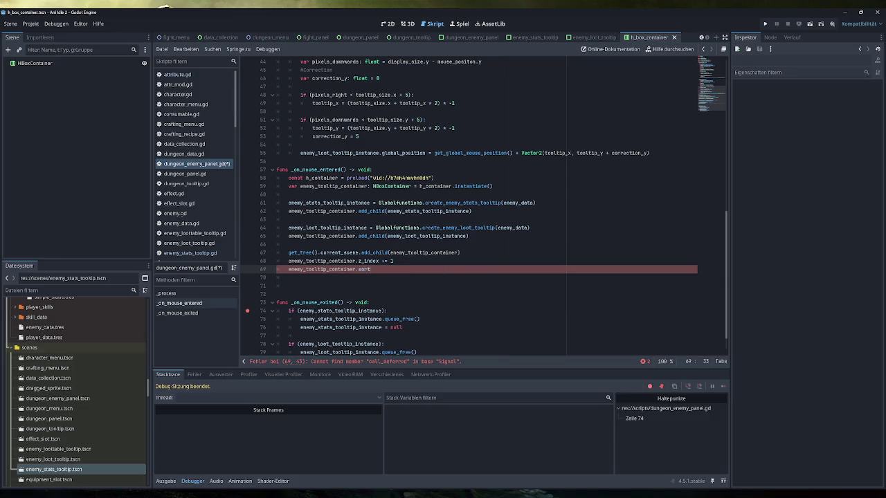
key("Down")
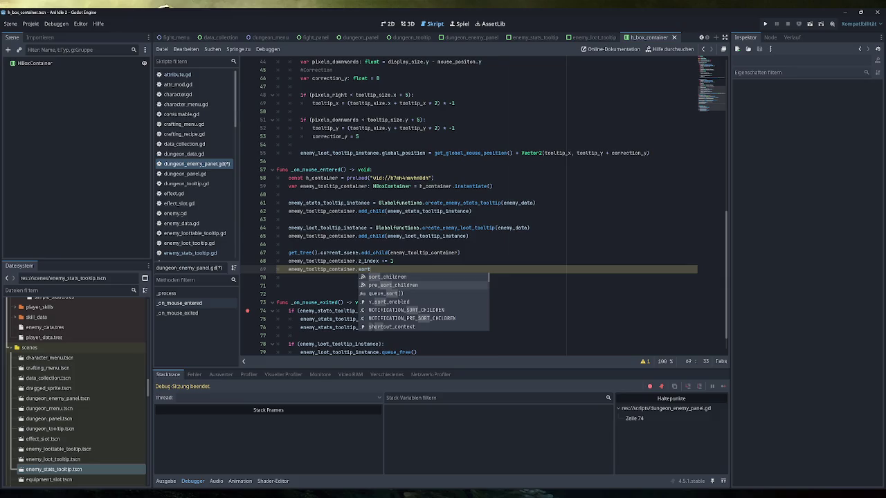
key("Down")
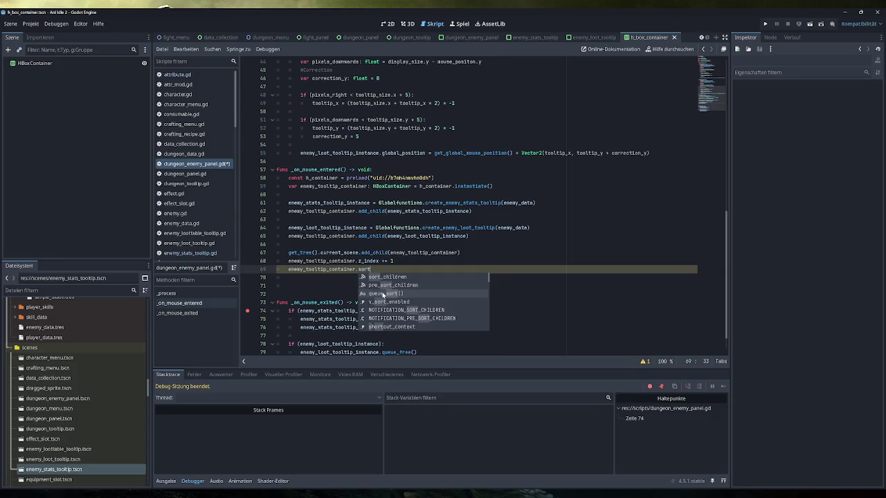
scroll(383, 295, "down", 3)
scroll(383, 295, "down", 6)
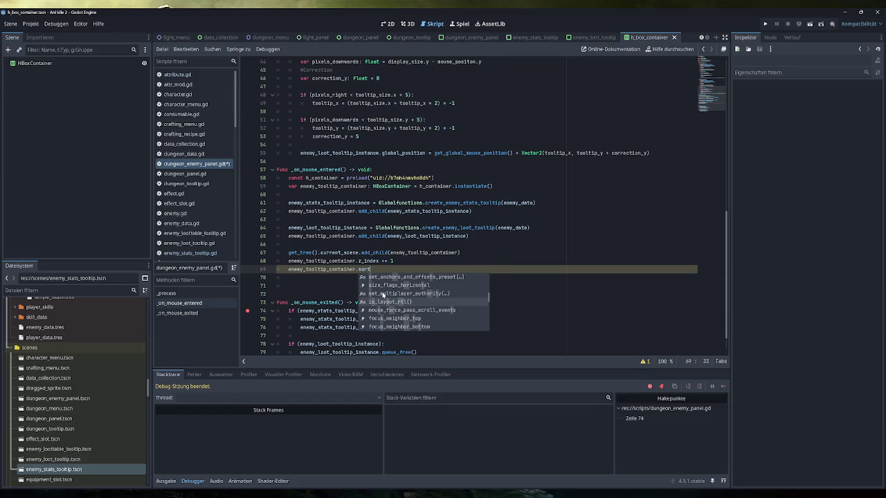
scroll(382, 294, "down", 3)
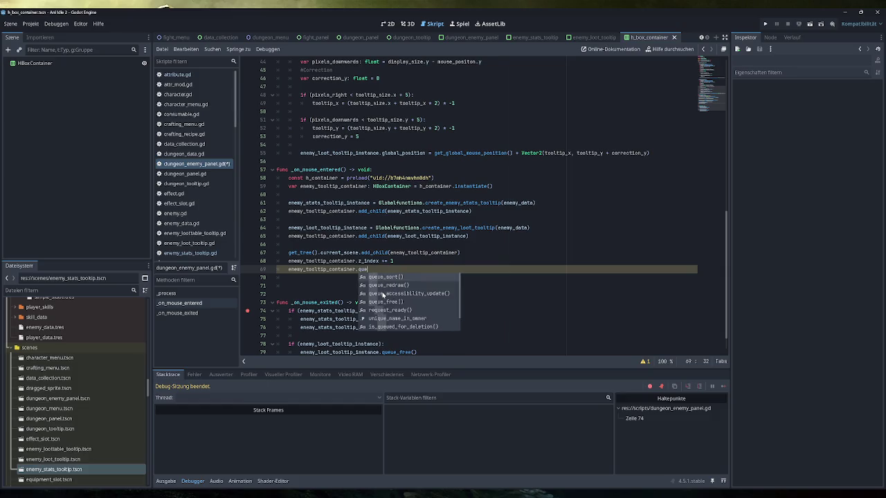
left_click(382, 294)
Complete line 69 as queue_sort.call_deferred() and save dungeon_enemy_panel.gd
key("BackSpace")
key("BackSpace")
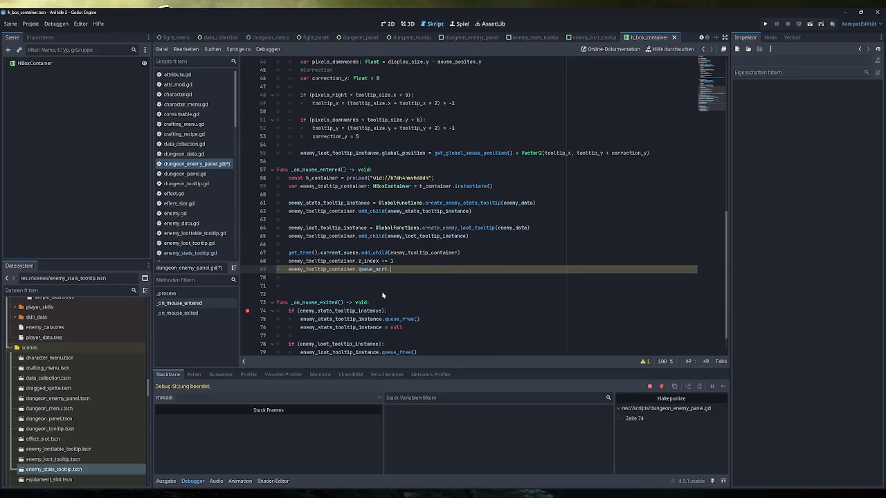
type(".call_d")
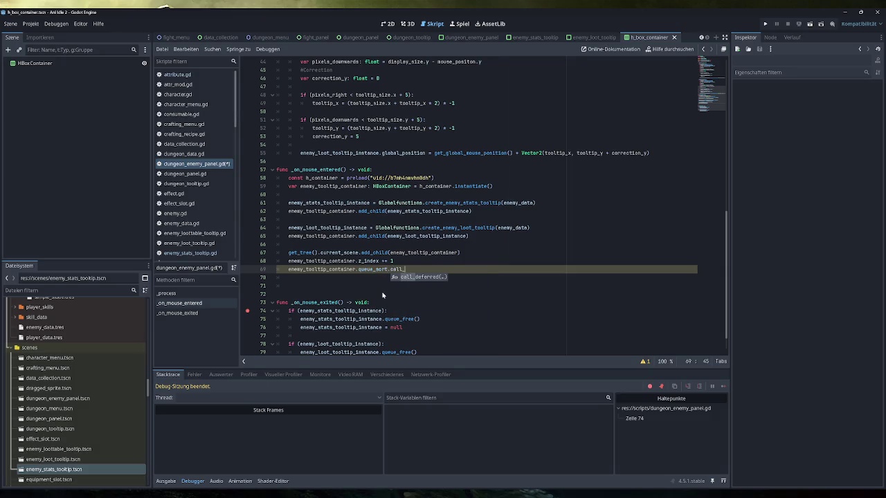
key("Return")
left_click(460, 253)
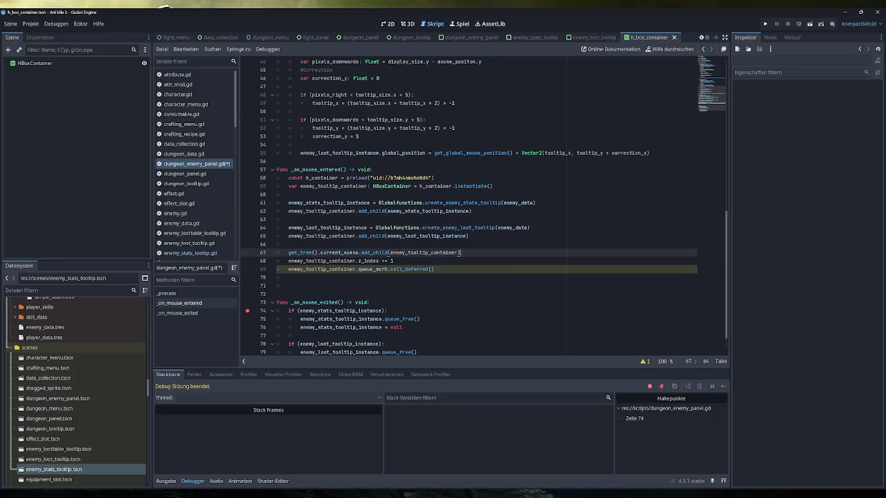
mouse_move(409, 269)
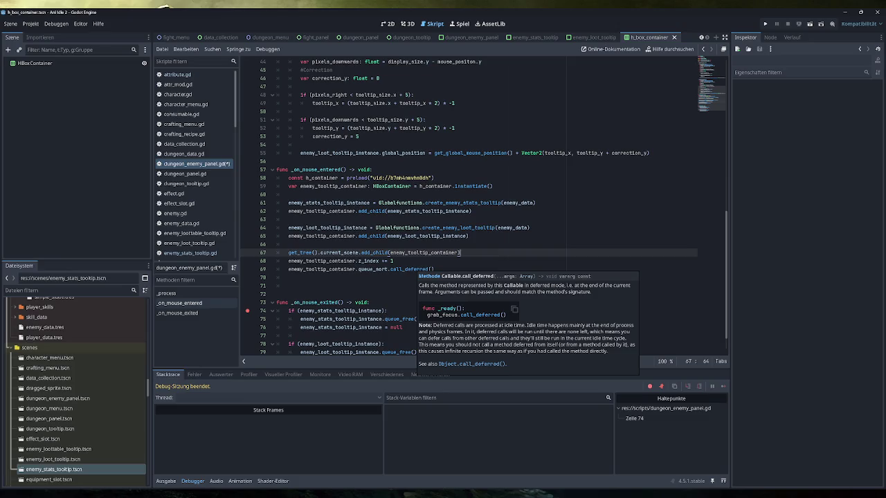
key("Return")
key("ctrl+s")
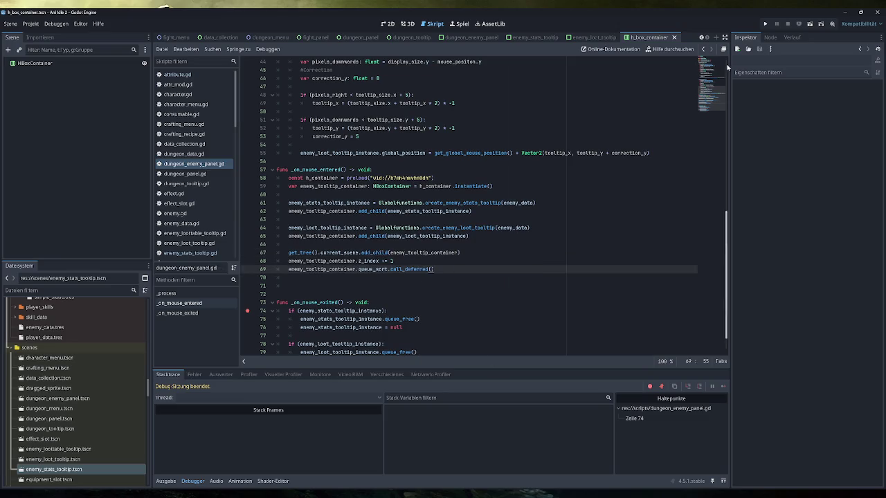
left_click(764, 25)
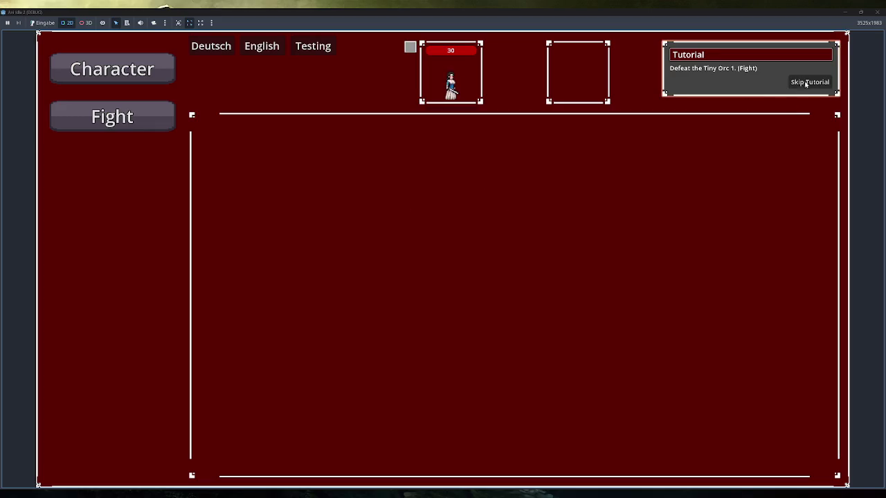
left_click(43, 23)
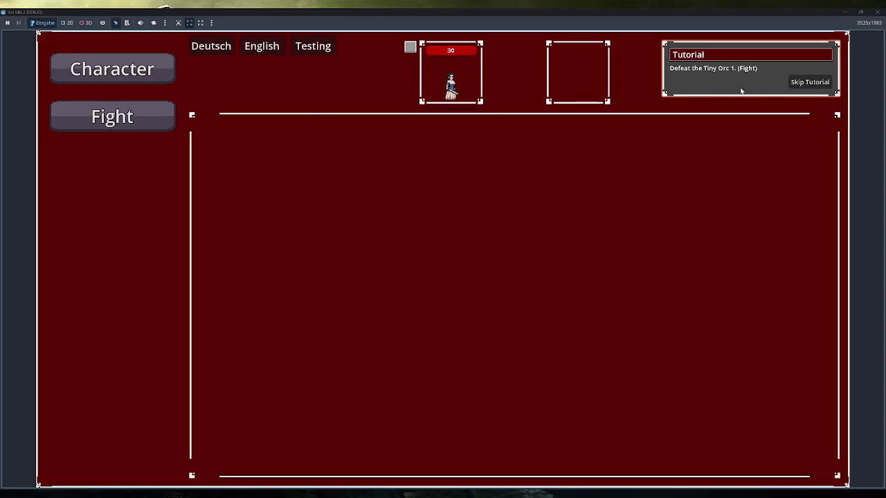
left_click(821, 84)
left_click(112, 212)
mouse_move(303, 154)
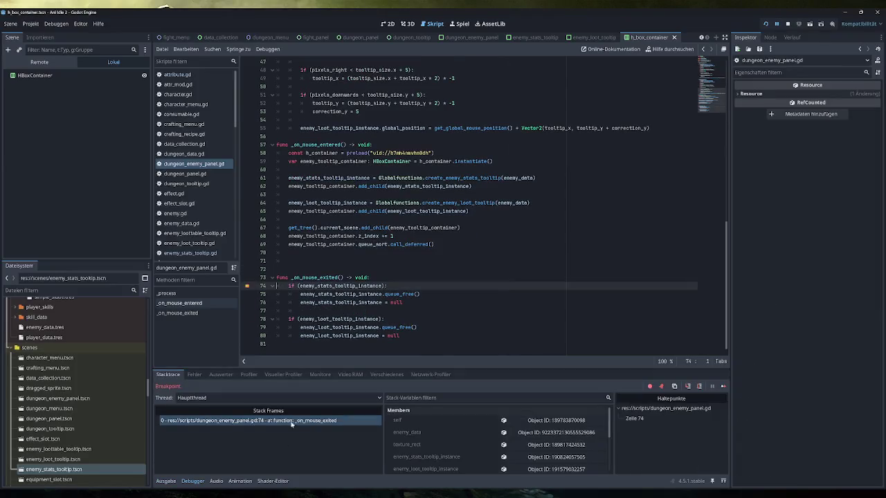
key("F12")
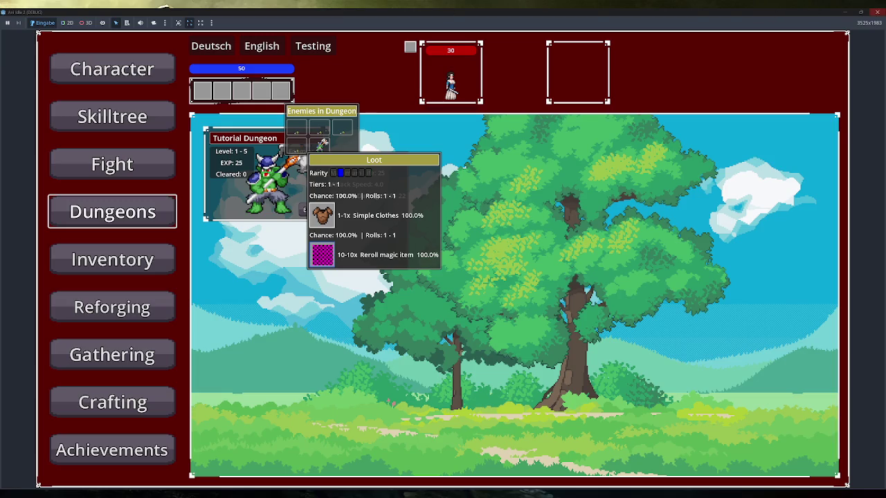
left_click(875, 12)
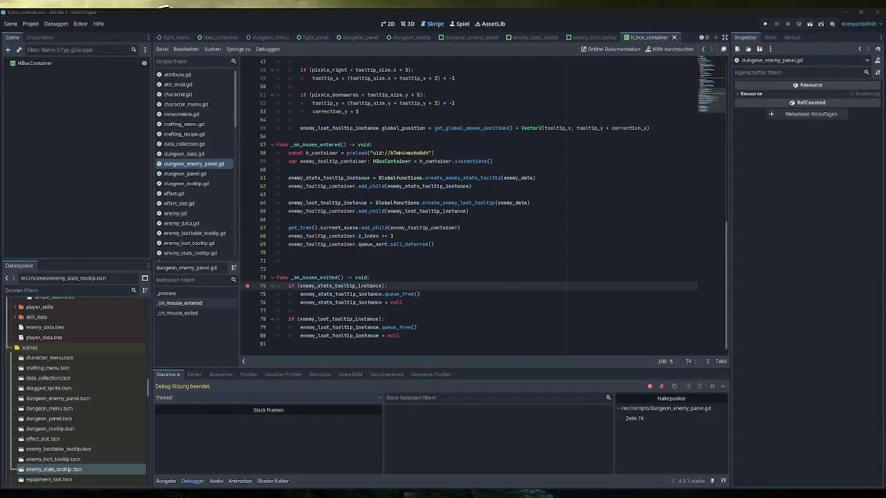
Delete the queue_sort.call_deferred() line and clear the breakpoint in _on_mouse_exited
mouse_move(423, 227)
mouse_move(453, 228)
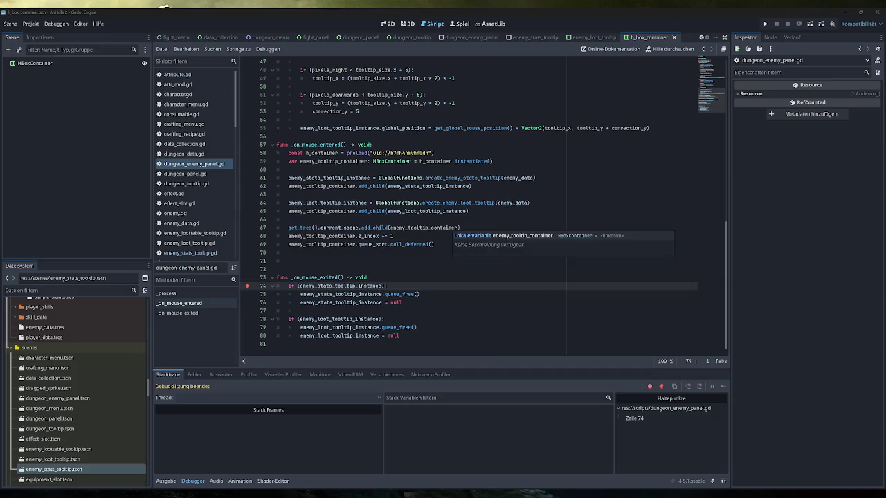
left_click(393, 236)
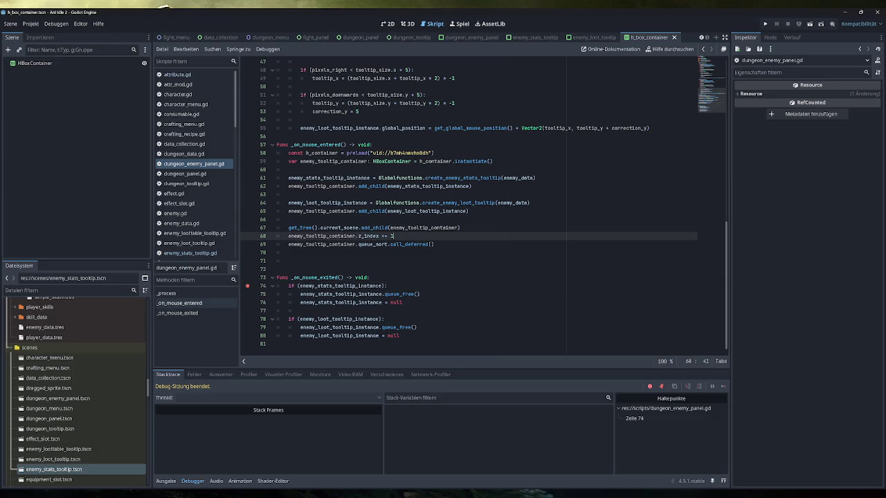
left_click_drag(434, 244, 277, 236)
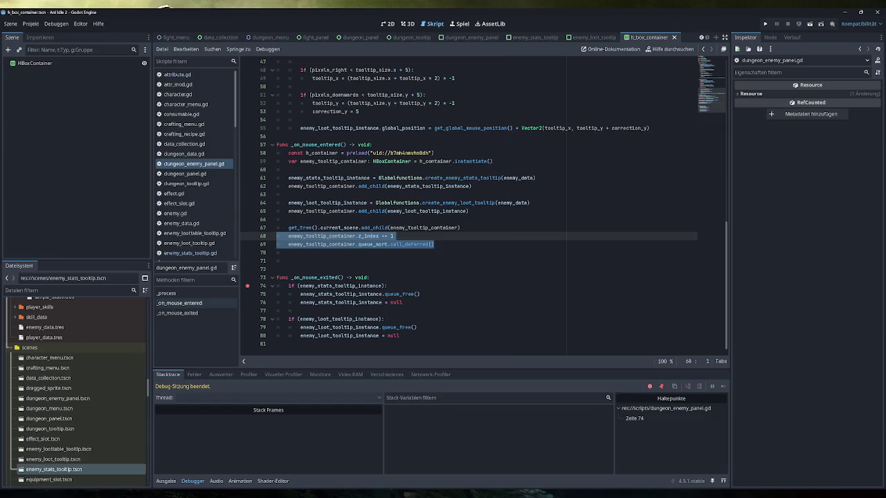
left_click(434, 245)
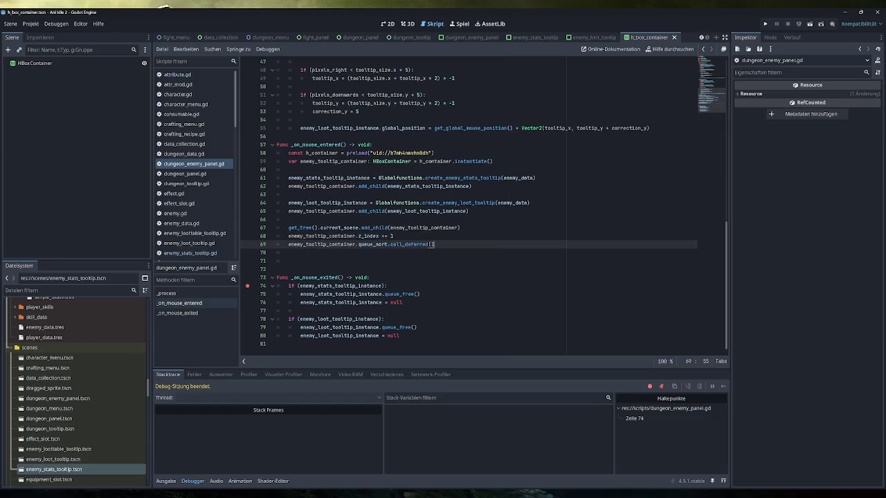
left_click_drag(434, 244, 255, 239)
key("Delete")
key("ctrl+z")
key("ctrl+shift+k")
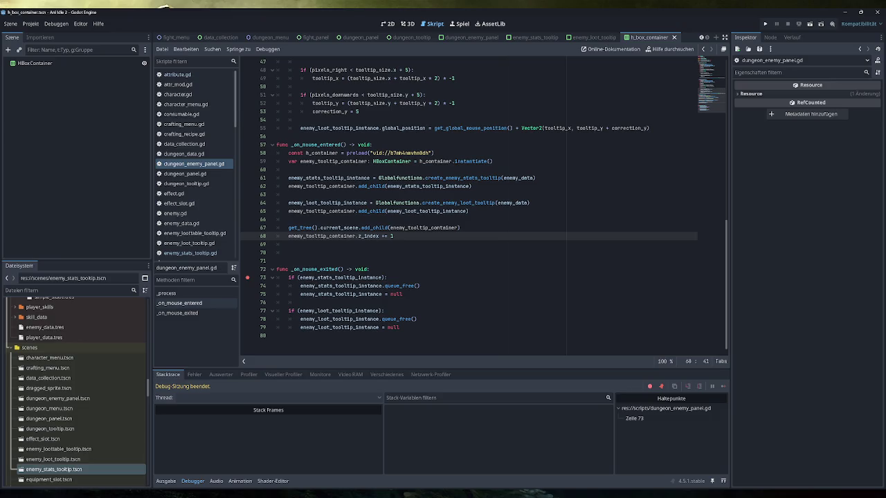
left_click(248, 277)
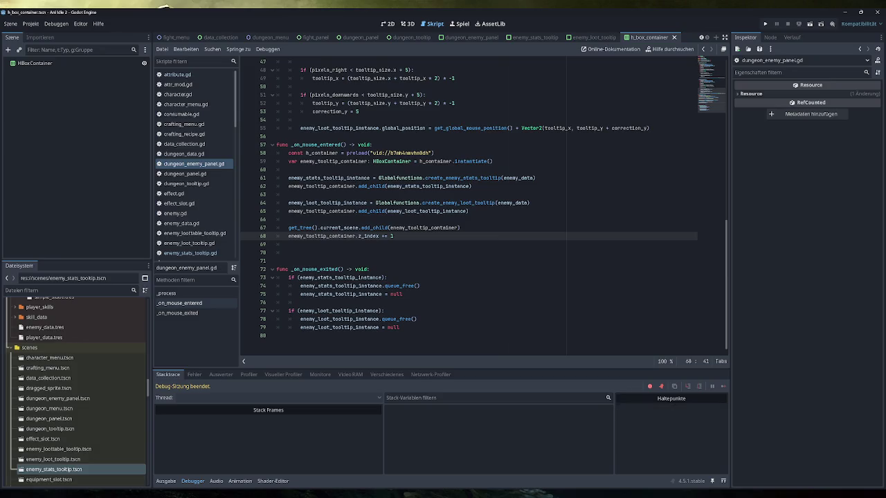
Add an enemy_tooltip_container.get_child(0) line after the z_index line
key("Return")
key("Return")
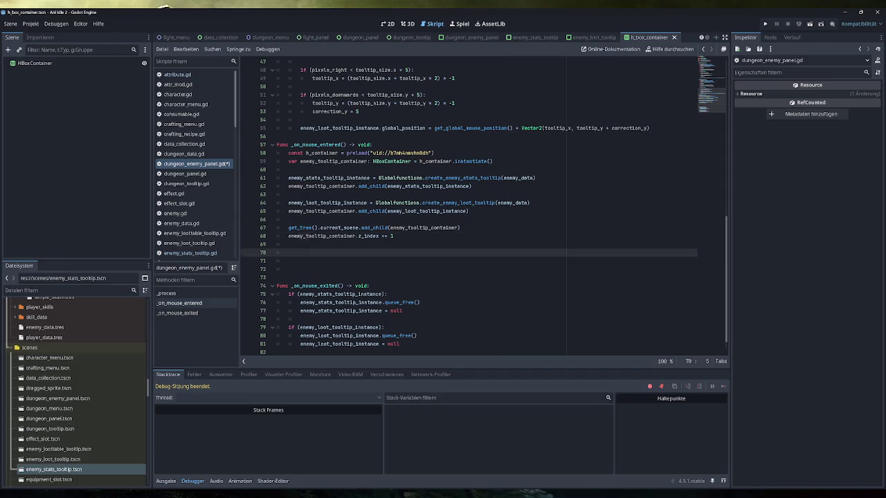
type("enemy_tooltip_container.c")
key("BackSpace")
type("get_child(")
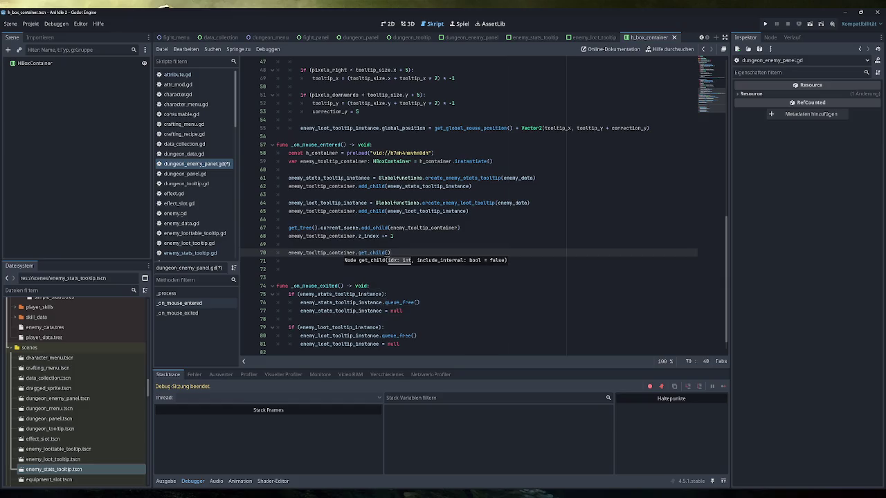
type("0).size")
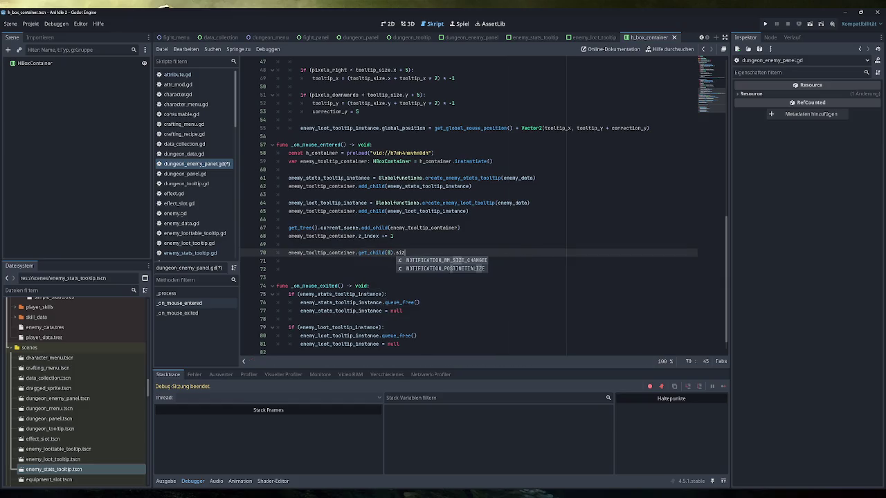
key("BackSpace")
key("BackSpace")
key("BackSpace")
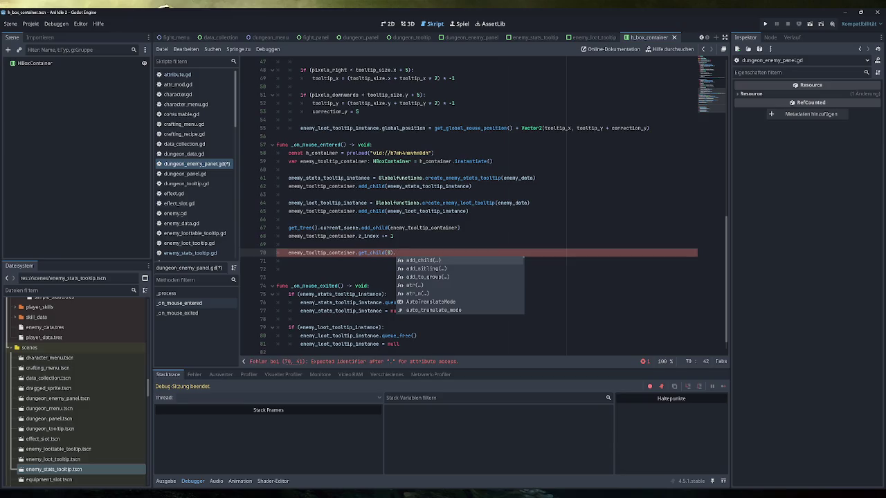
scroll(460, 285, "down", 5)
scroll(459, 285, "down", 10)
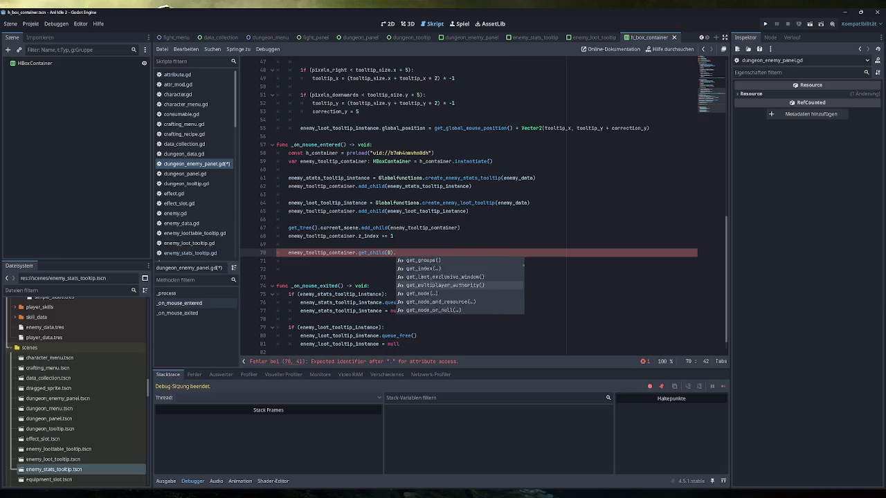
scroll(460, 285, "down", 3)
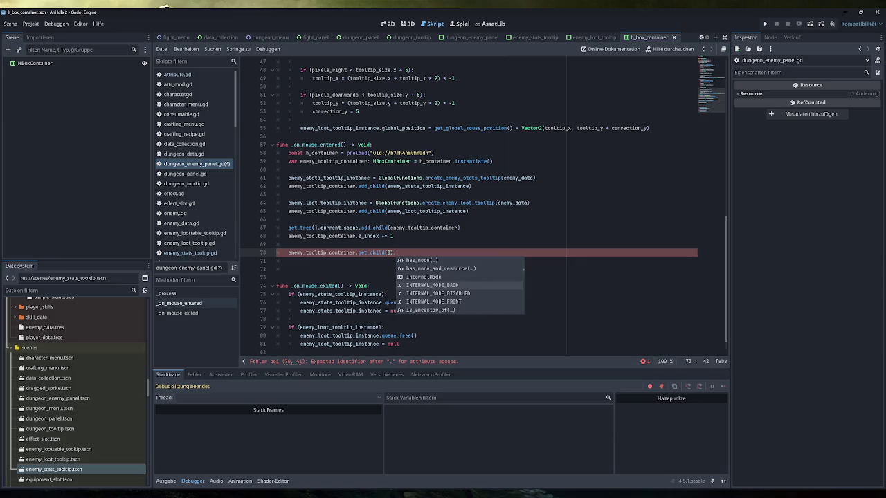
Browse the member suggestions available after get_child(0) without picking one
type("get_s")
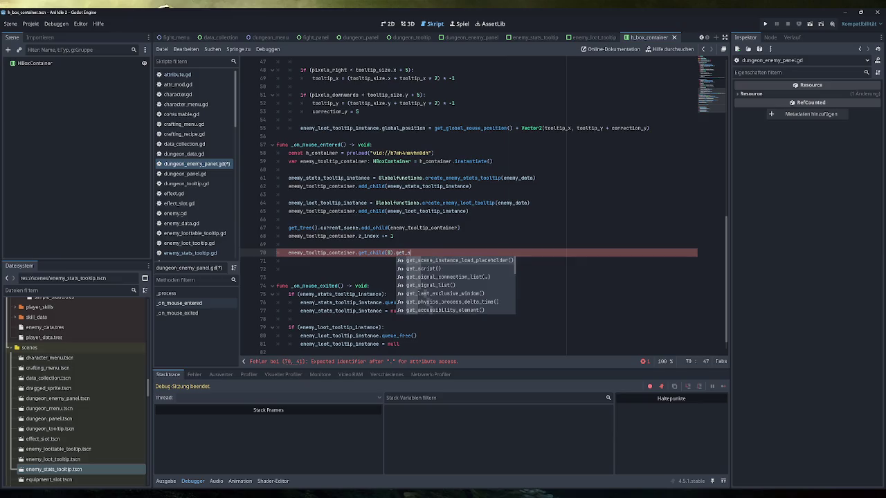
key("BackSpace")
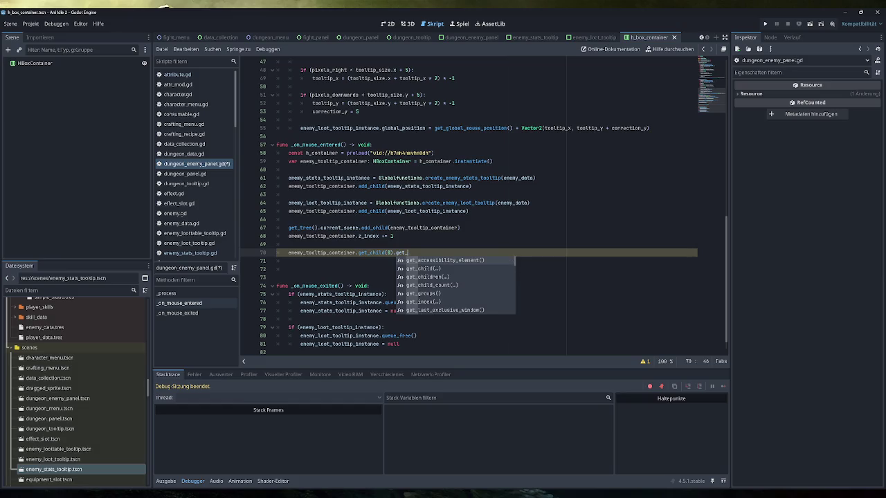
key("BackSpace")
key("Down")
key("Down")
key("Down")
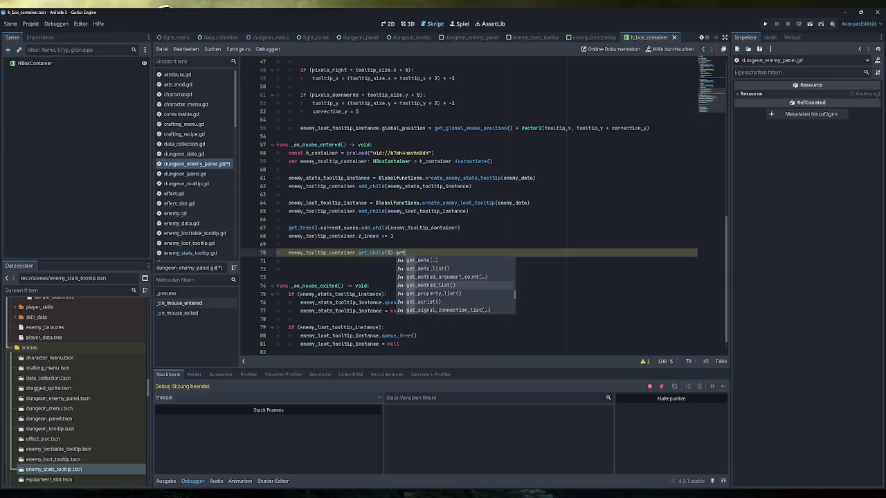
key("BackSpace")
key("BackSpace")
key("BackSpace")
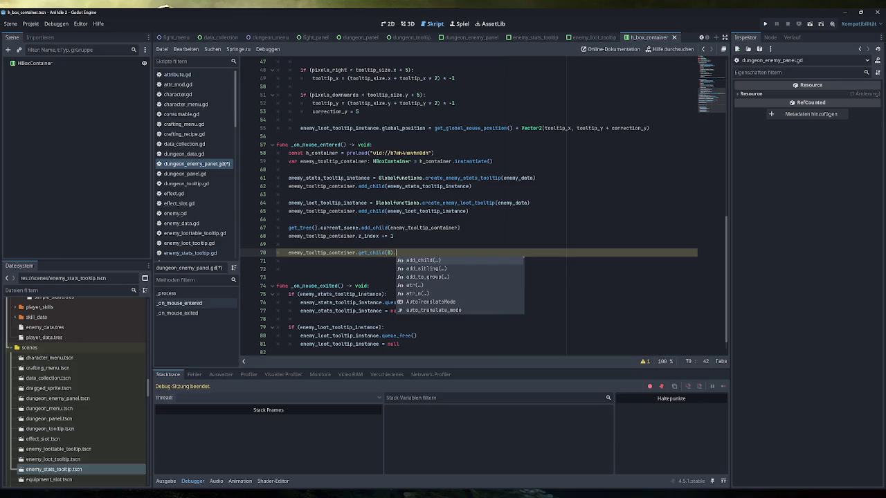
key("Down")
key("Down")
key("Down")
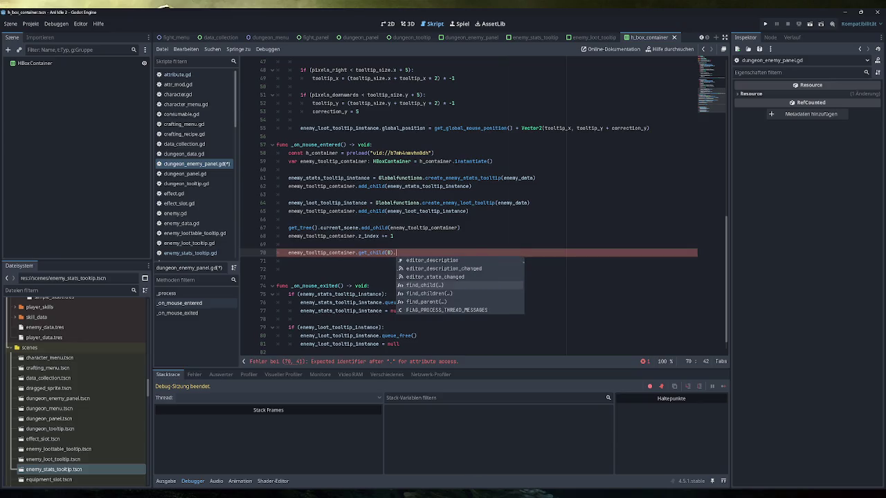
key("Down")
key("Down")
key("Down")
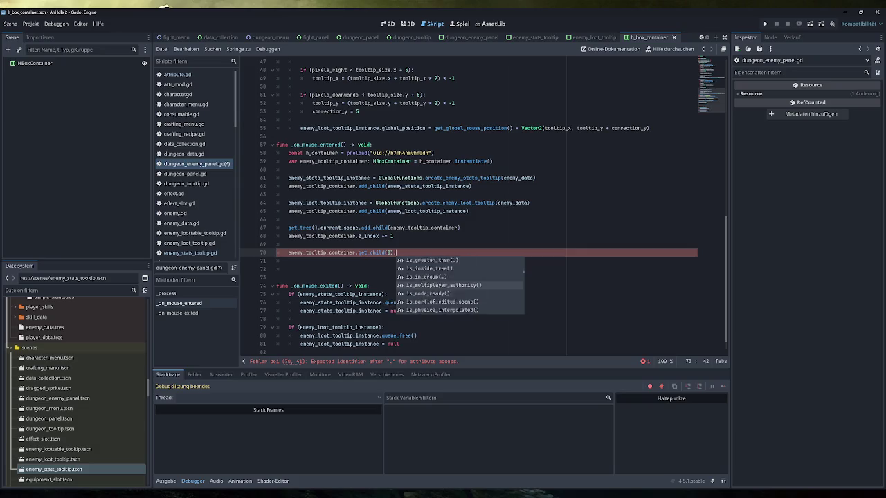
key("Down")
key("Down")
key("Down")
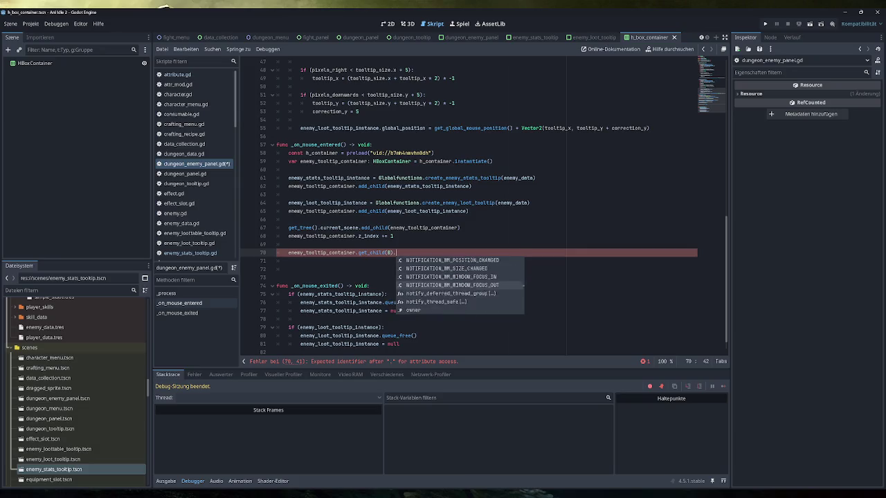
key("Down")
key("Down")
key("Down")
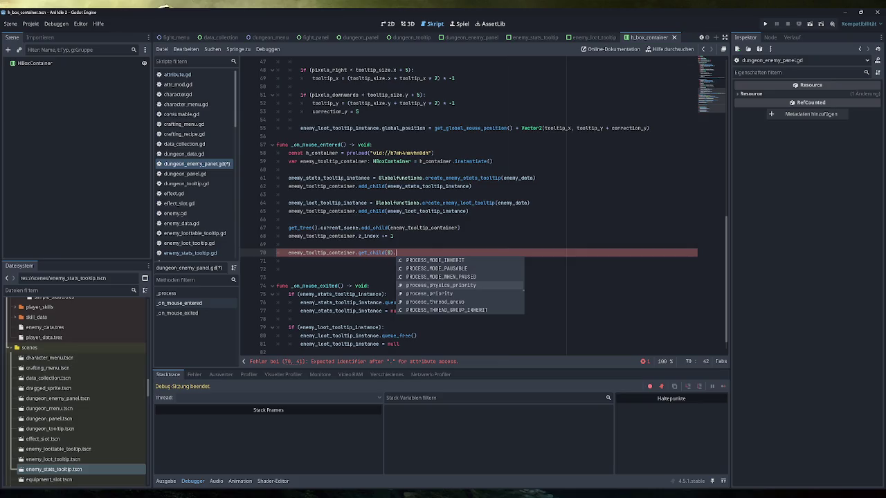
key("Down")
key("Down")
key("Down")
key("Up")
key("Down")
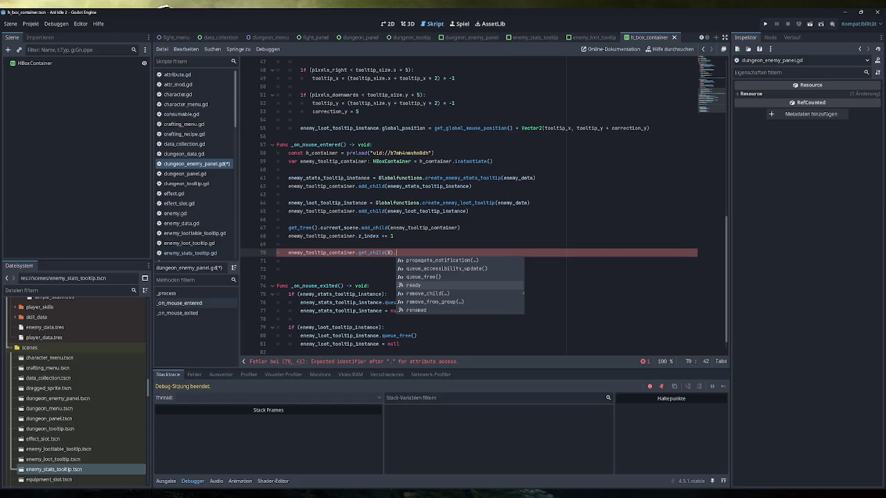
key("Down")
key("Down")
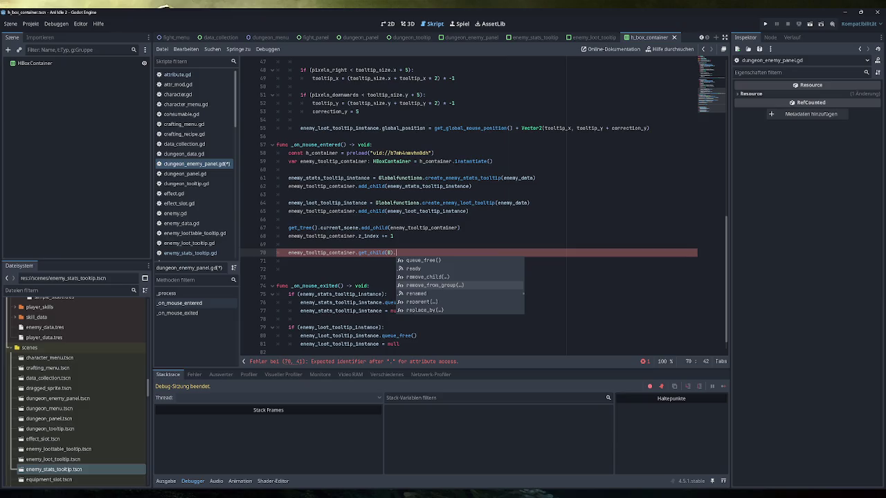
key("Down")
key("Down")
key("Down")
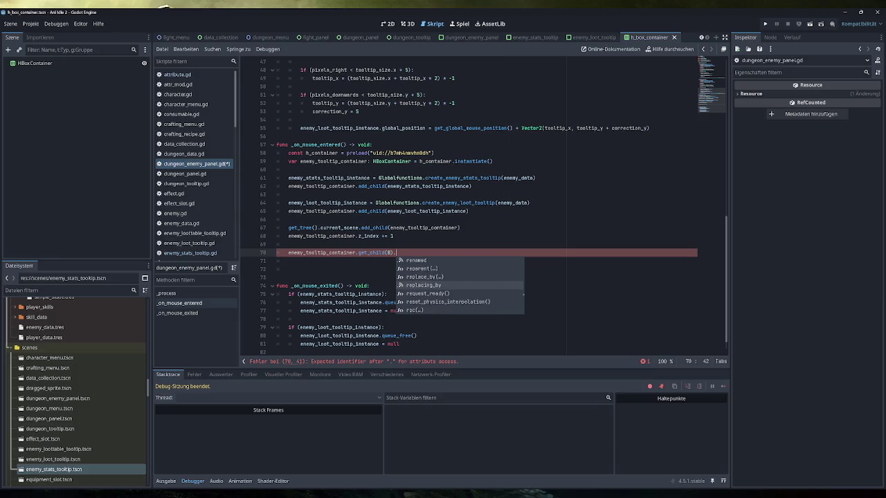
key("Down")
key("Down")
key("Down")
key("Down")
key("Down")
key("Down")
key("Down")
key("Down")
key("Down")
key("Down")
key("Down")
key("Down")
key("Down")
key("Down")
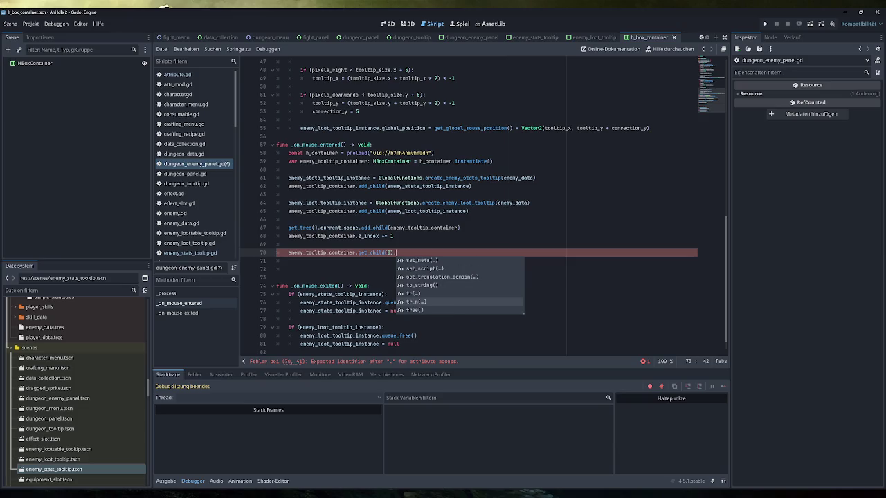
Delete the leftover get_child(0) line and trailing blank lines, and save dungeon_enemy_panel.gd
left_click(418, 227)
left_click(396, 253)
key("BackSpace")
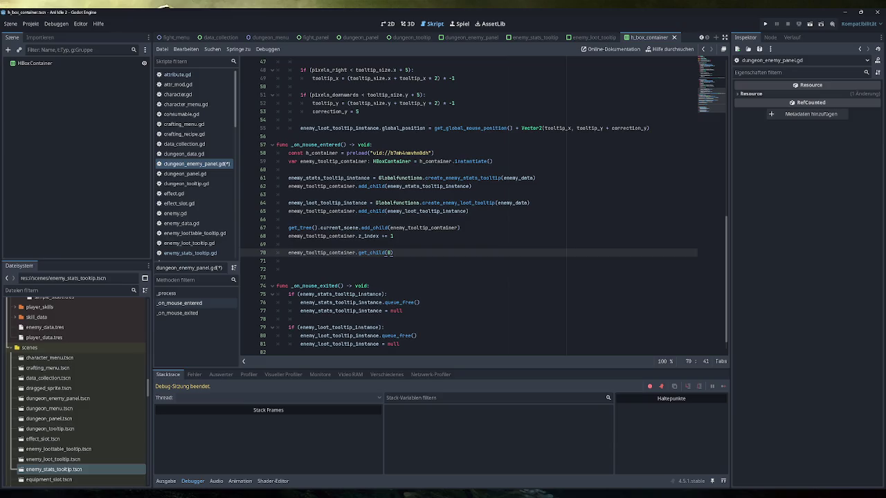
key("shift+Home")
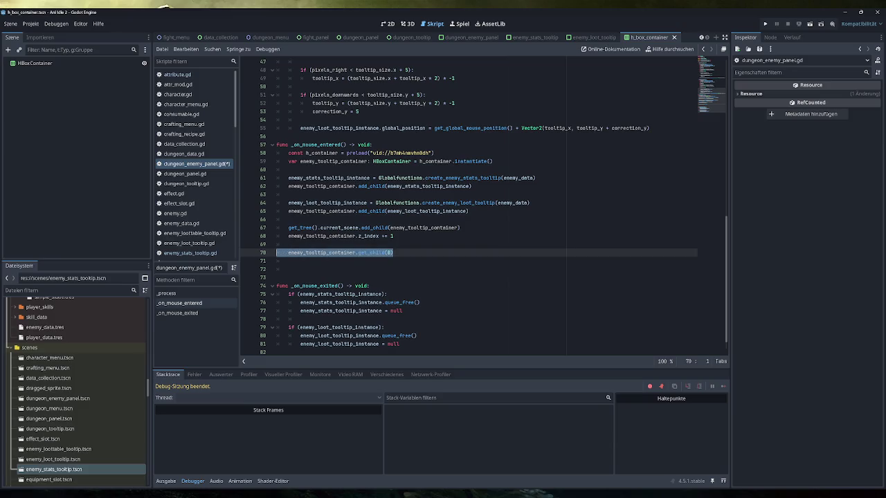
key("Delete")
key("Delete")
key("BackSpace")
key("Down")
key("BackSpace")
key("BackSpace")
key("BackSpace")
key("ctrl+s")
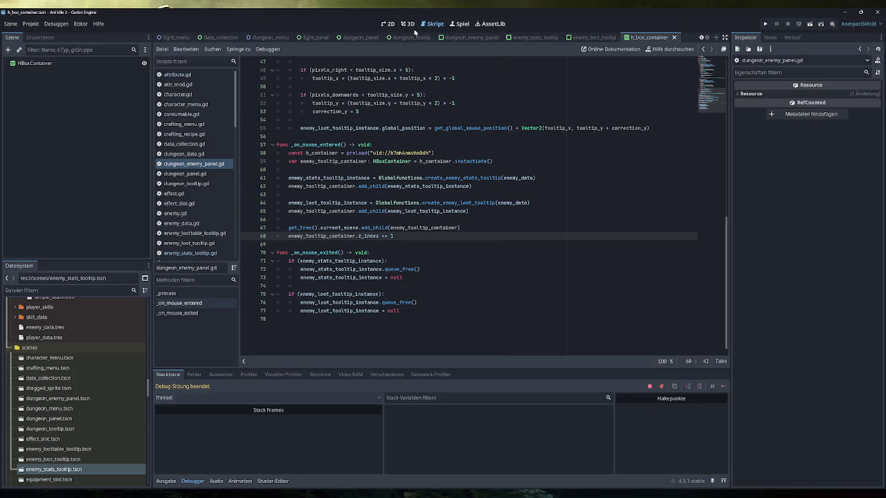
left_click(390, 25)
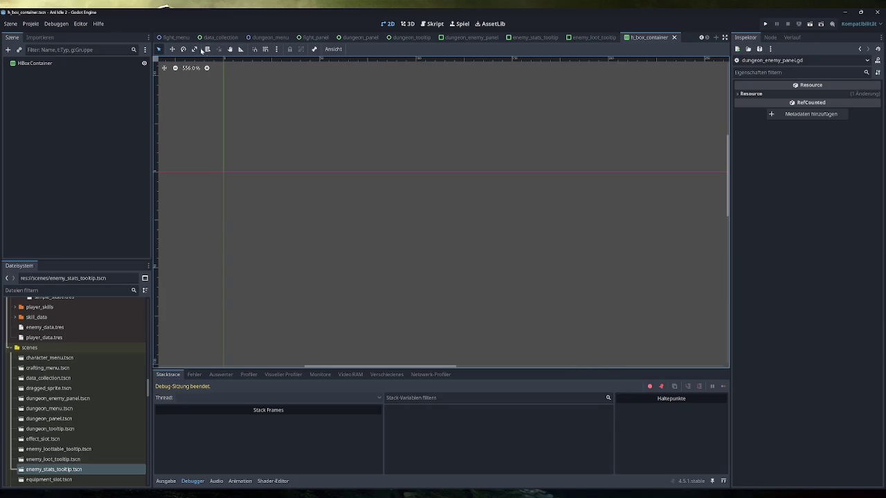
Open the game scene and select its Game root node
left_click(701, 38)
left_click(700, 38)
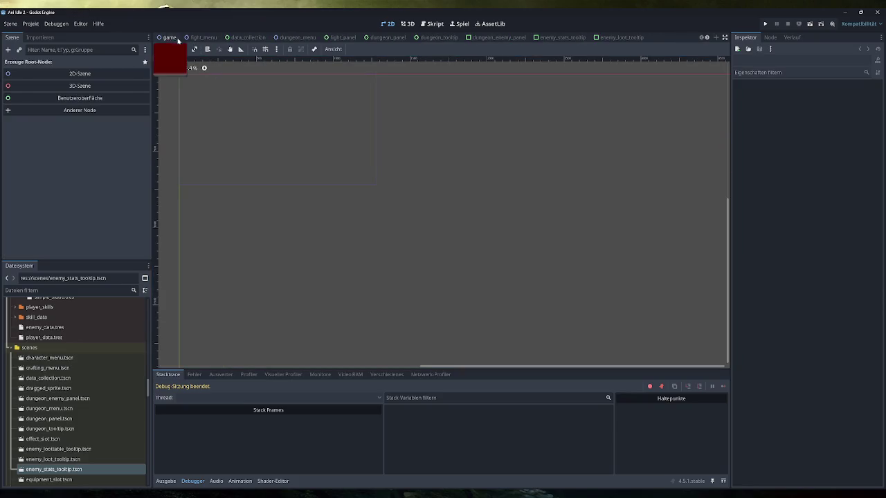
left_click(167, 38)
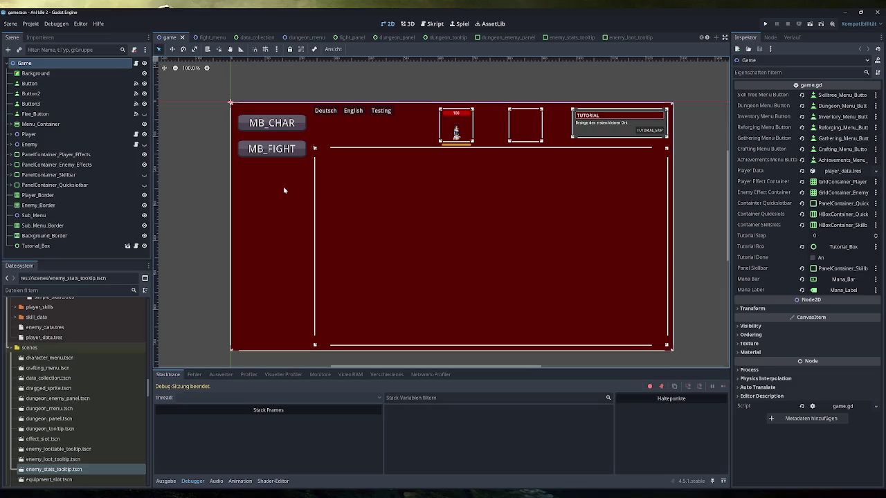
left_click(24, 63)
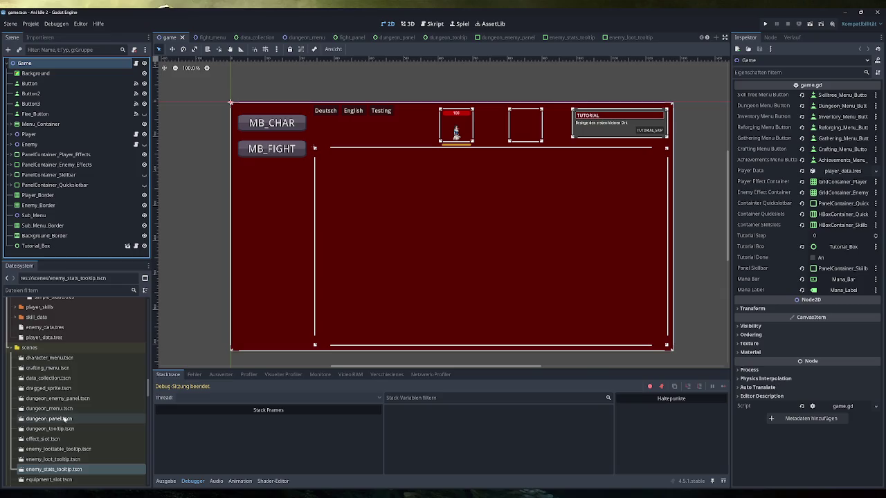
Filter the FileSystem dock for 'tooltip', then for 'hb'
scroll(70, 375, "down", 1)
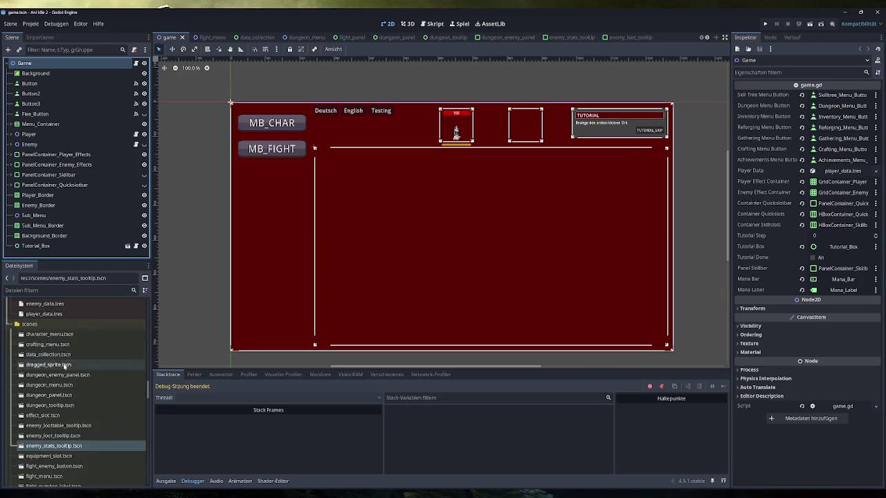
left_click(70, 290)
type("tooltip")
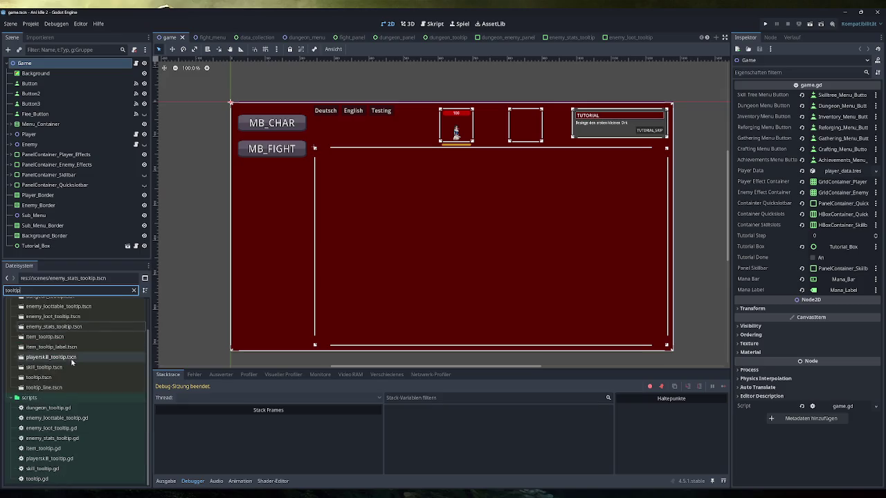
scroll(69, 360, "up", 2)
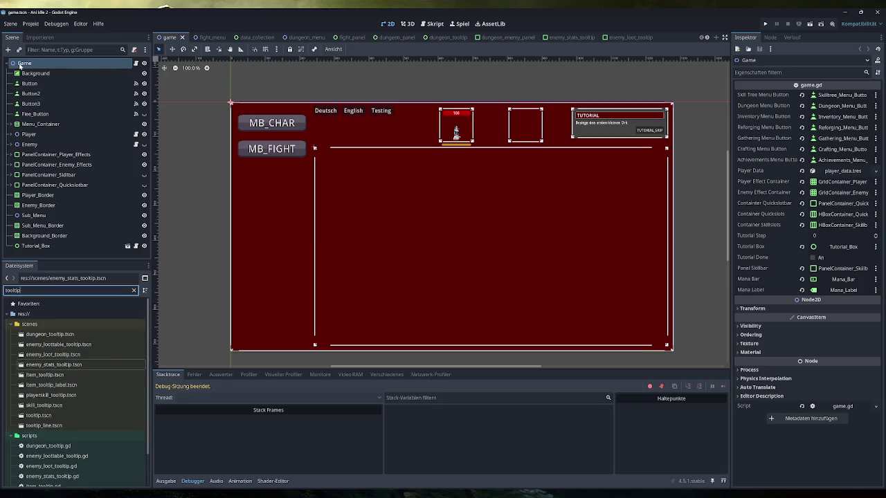
left_click(26, 65)
left_click(69, 290)
type("hb")
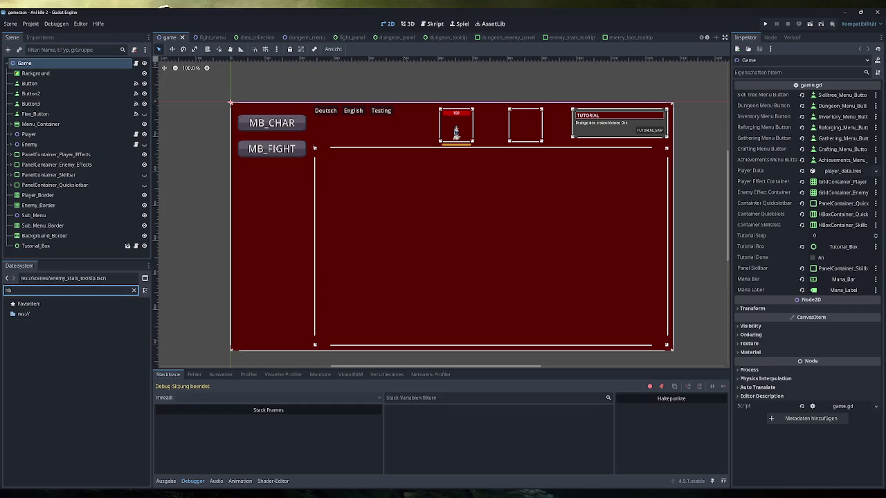
key("BackSpace")
key("BackSpace")
Instance h_box_container.tscn under Game and drop enemy_stats_tooltip and enemy_loot_tooltip scenes into it
type("box")
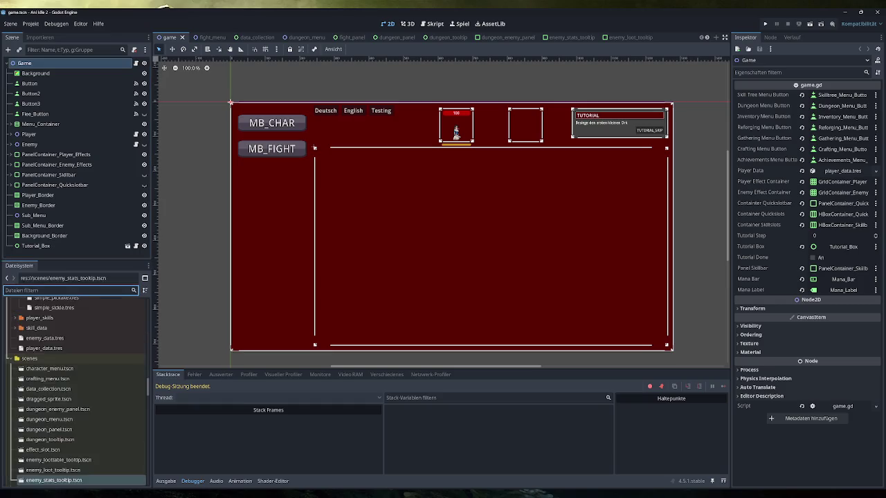
mouse_move(49, 334)
left_mouse_down()
mouse_move(55, 274)
mouse_move(38, 64)
mouse_move(35, 260)
left_mouse_up()
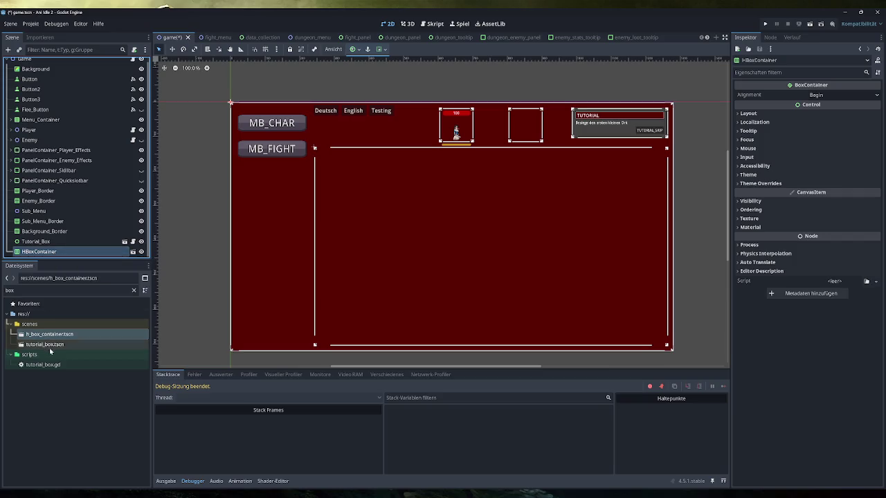
double_click(10, 290)
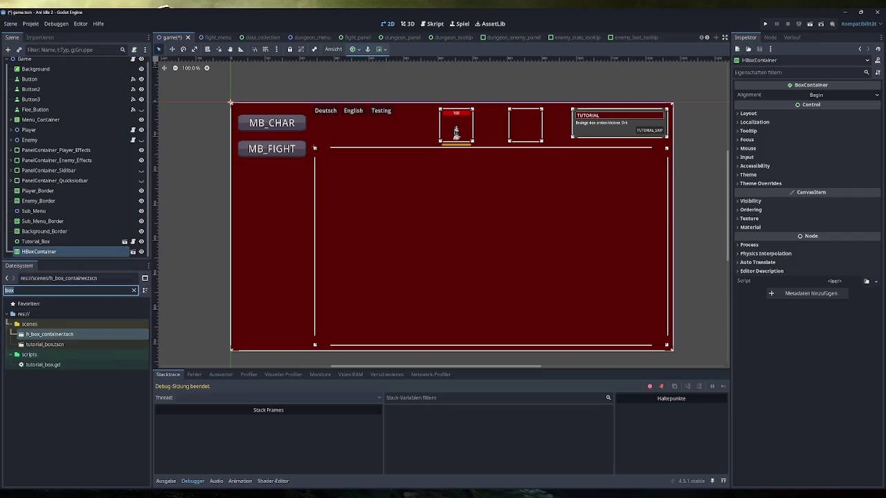
type("toolt")
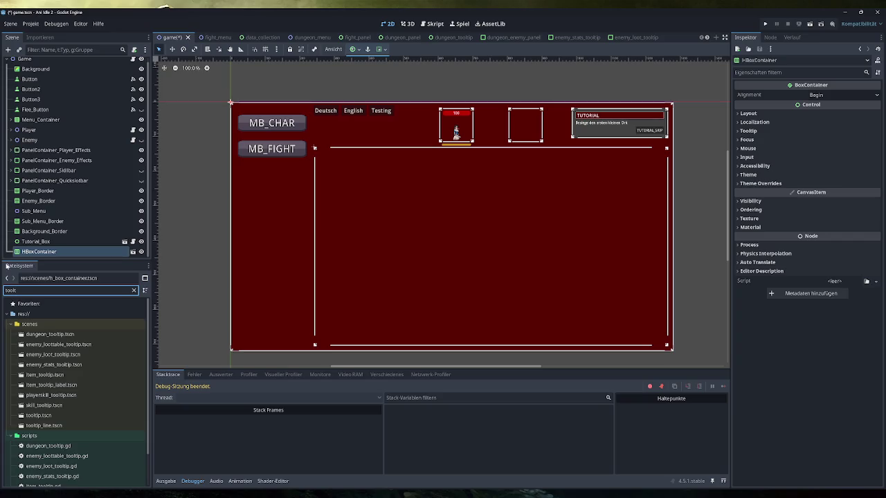
left_click(63, 364)
left_click(75, 355, "shift")
left_click_drag(75, 357, 58, 253)
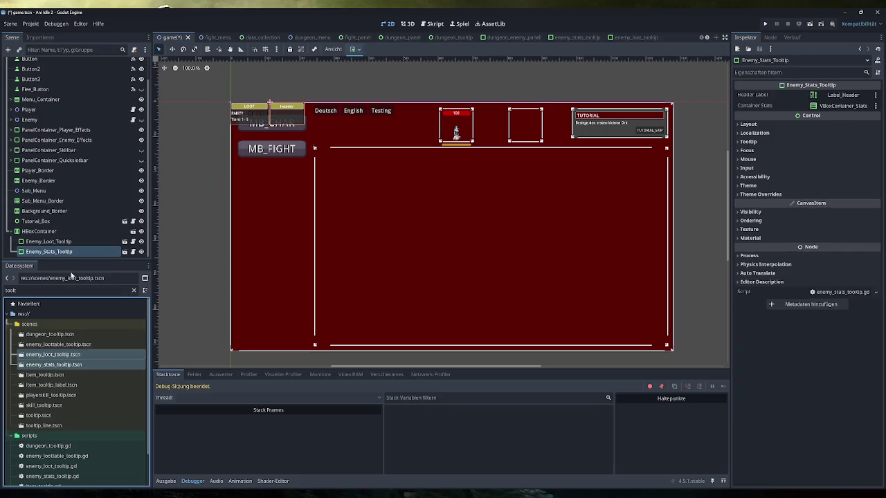
scroll(237, 92, "up", 8)
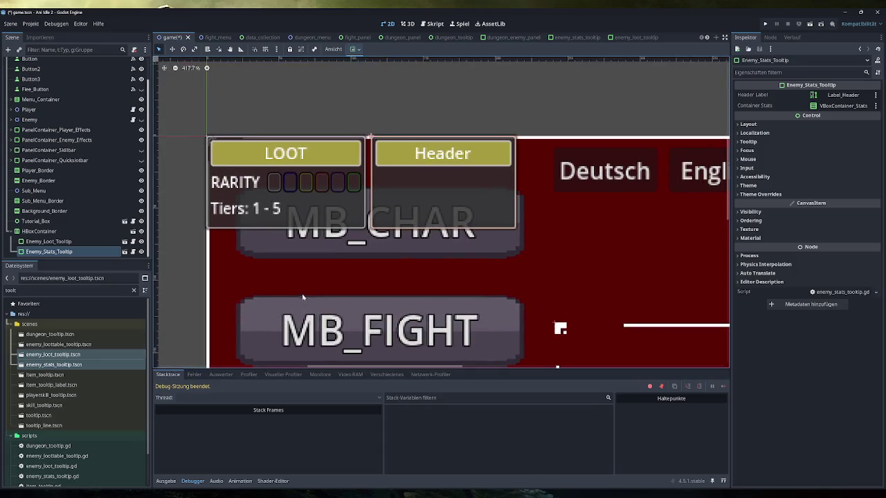
scroll(304, 274, "down", 3)
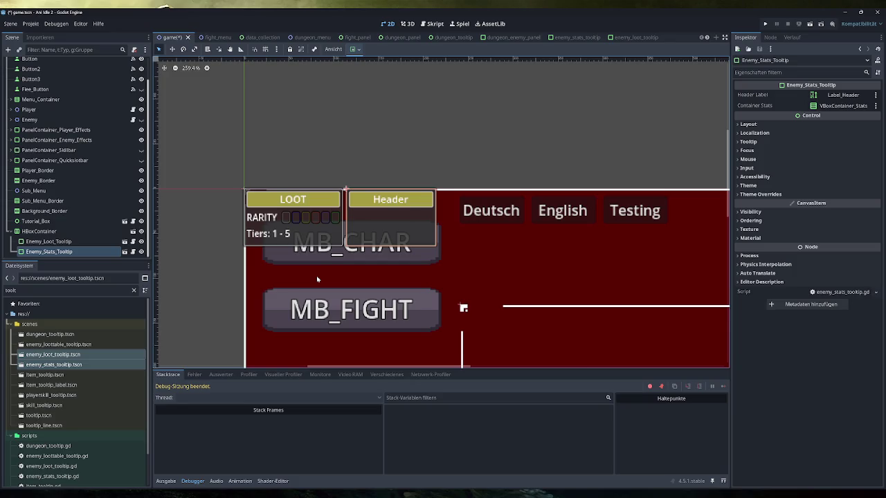
left_click(435, 24)
Comment out the z_index increment on line 68
key("shift+Home")
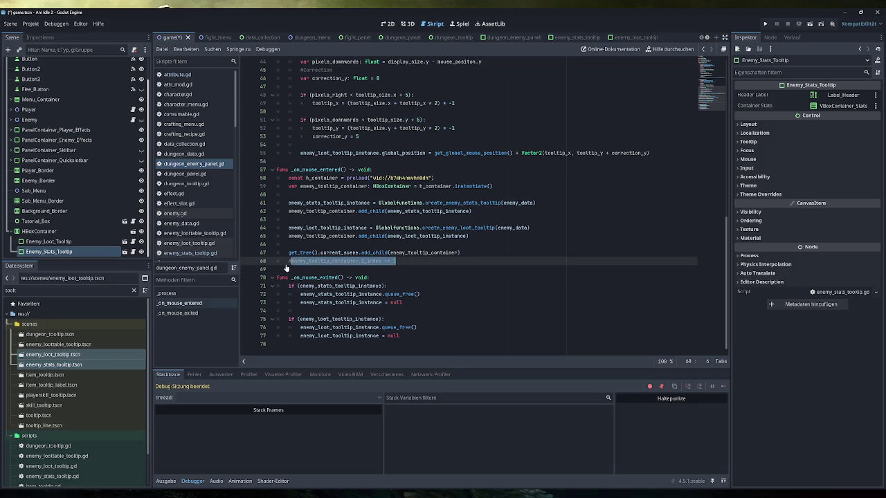
key("ctrl+k")
key("End")
Run the game, open Dungeons, hover an enemy to check tooltips, then stop
left_click(765, 23)
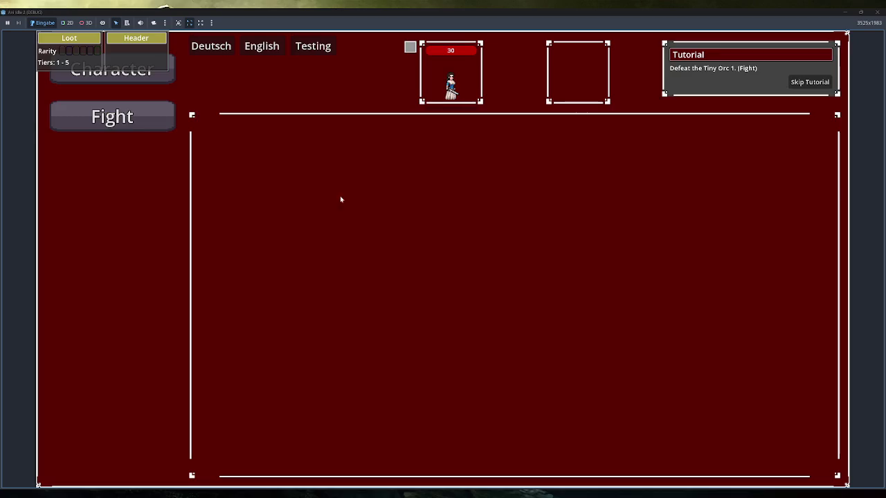
left_click(810, 82)
left_click(164, 213)
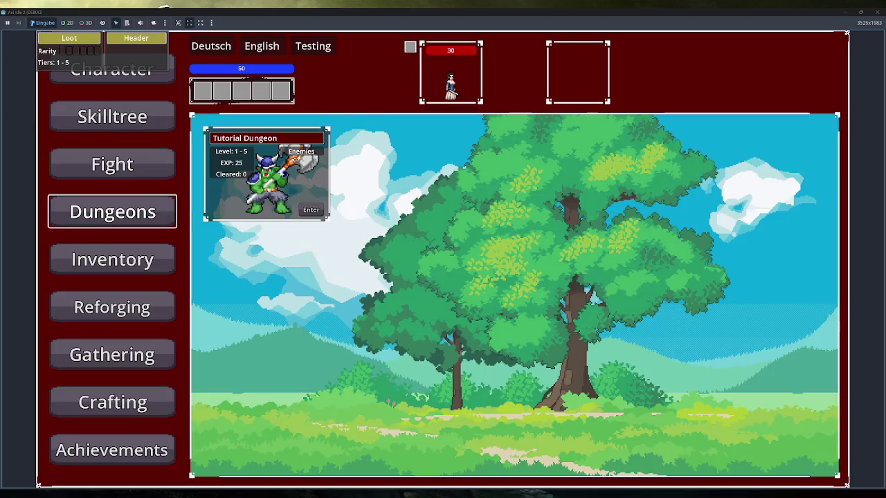
mouse_move(311, 148)
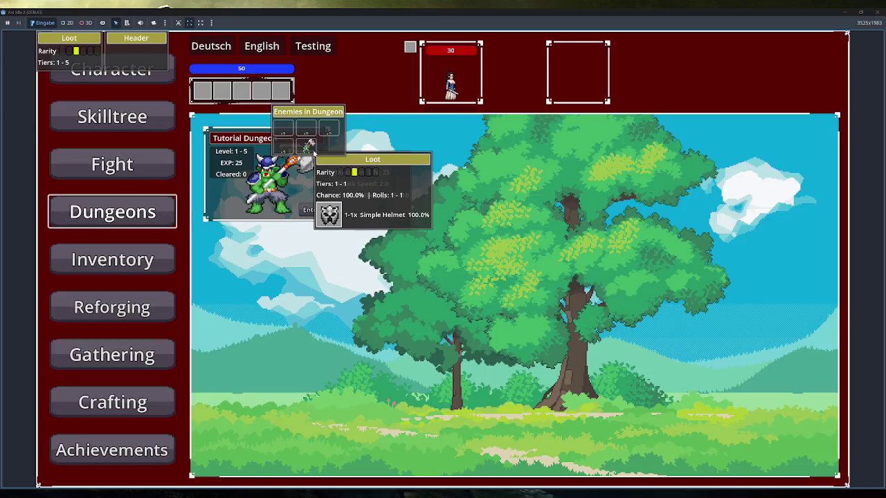
key("F8")
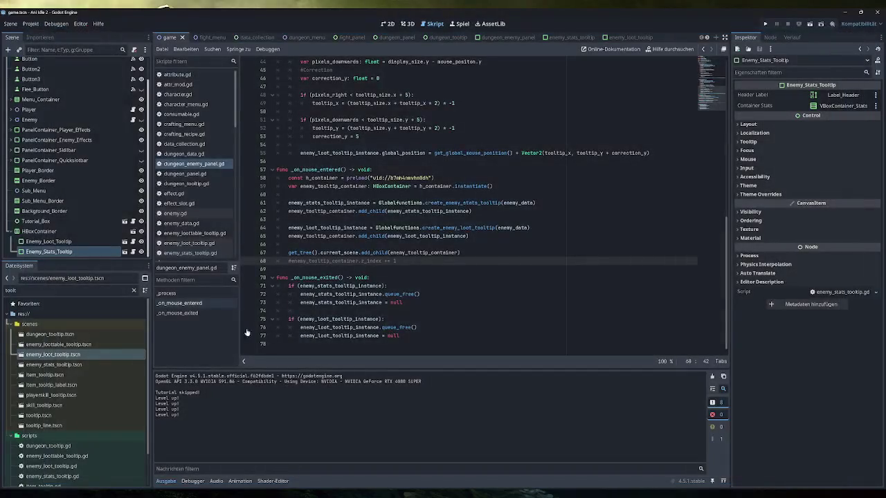
Review create_enemy_stats_tooltip in globalfunctions.gd, then enemy_stats_tooltip.gd and dungeon_panel.gd
scroll(208, 207, "down", 3)
left_click(205, 197)
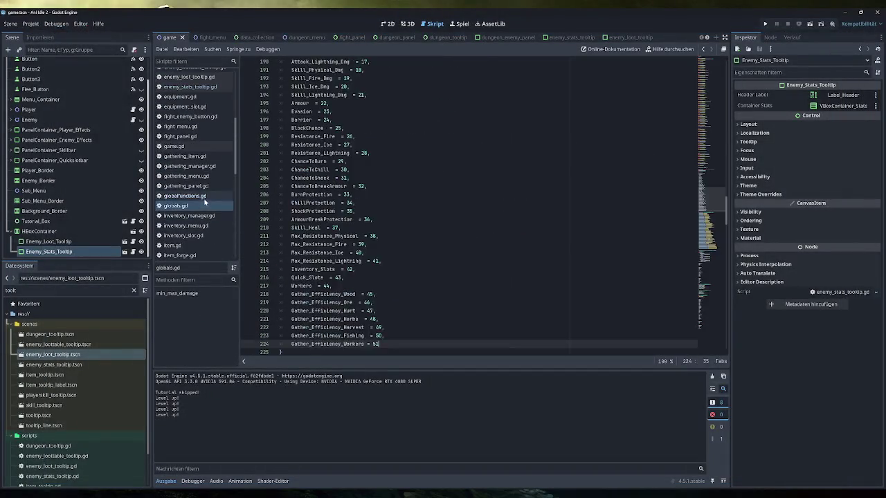
mouse_move(423, 237)
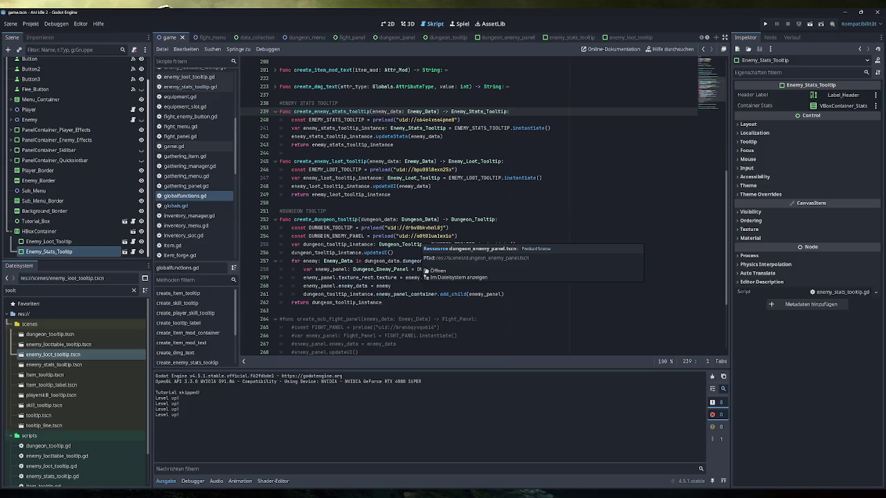
double_click(298, 119)
left_click_drag(550, 128, 315, 129)
left_click_drag(443, 136, 290, 136)
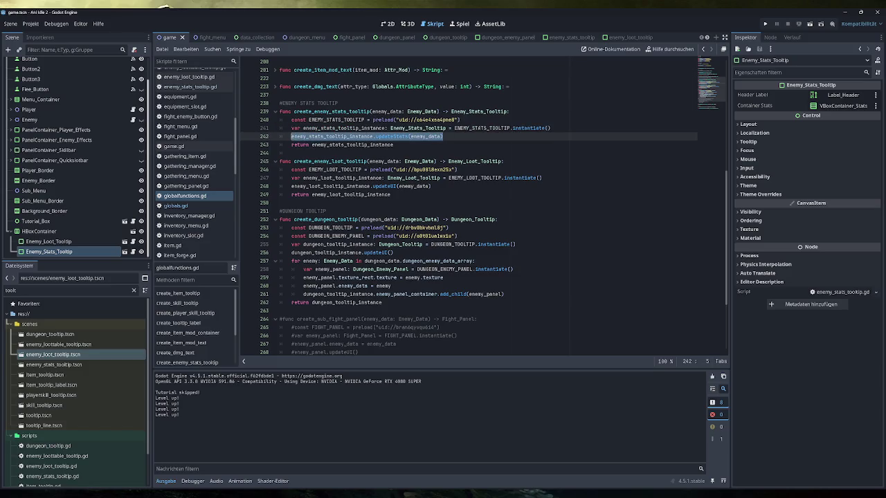
left_click_drag(393, 144, 278, 144)
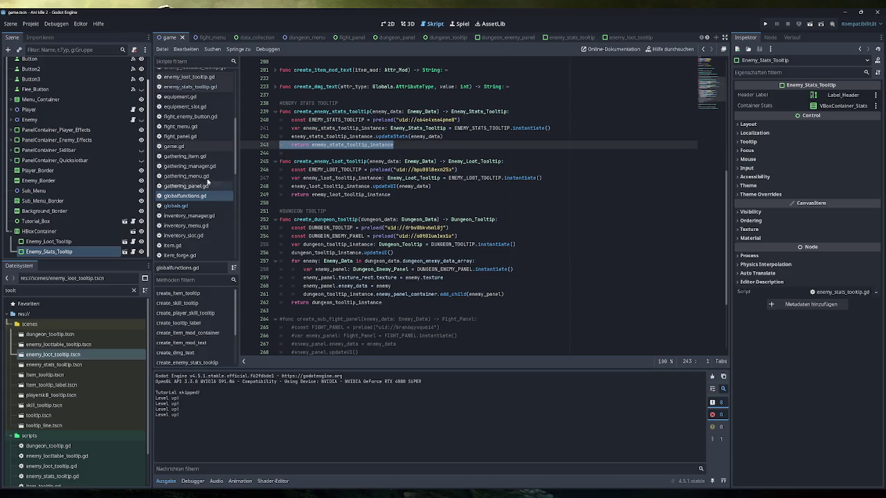
left_click(197, 87)
scroll(204, 100, "up", 3)
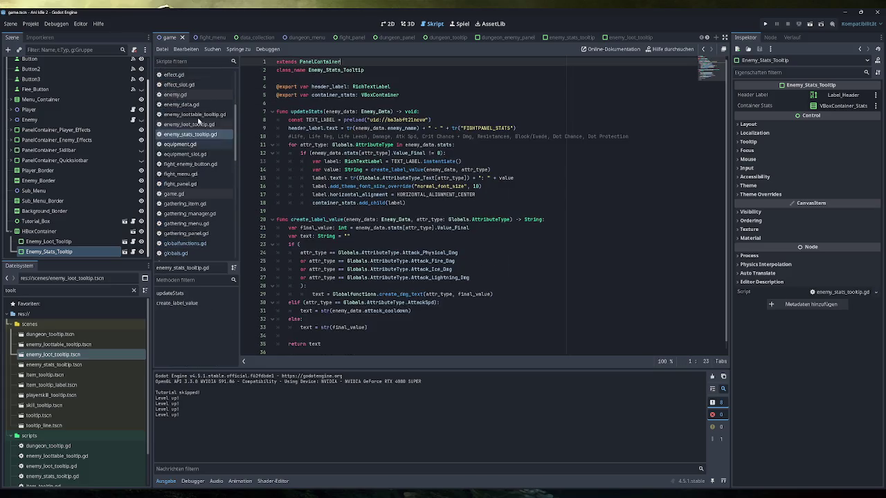
left_click(206, 102)
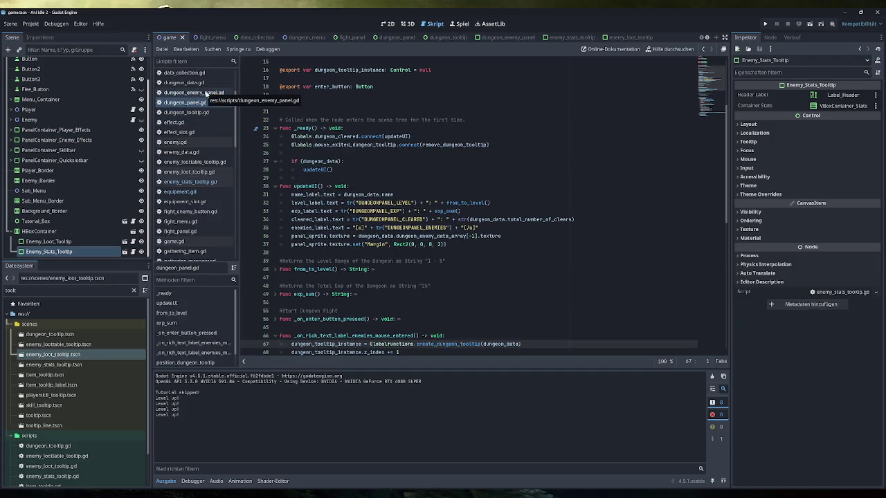
Uncomment the z_index increment line in dungeon_enemy_panel.gd
left_click(202, 95)
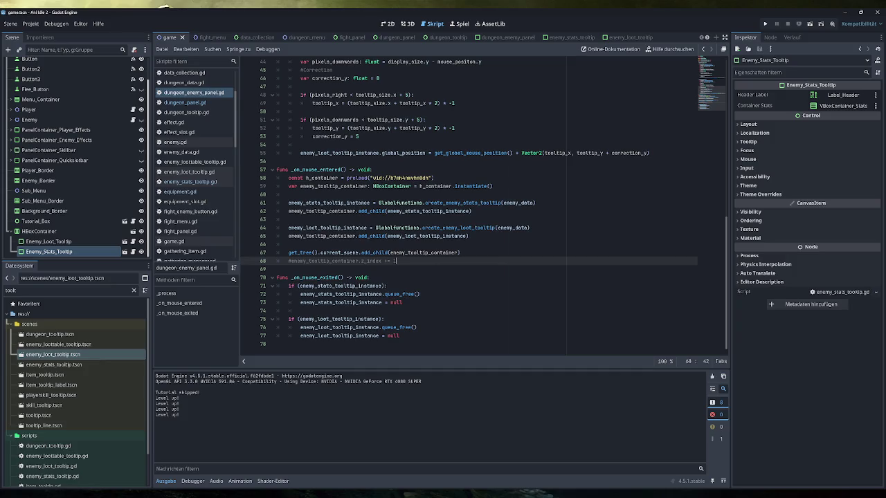
key("shift+Home")
key("ctrl+k")
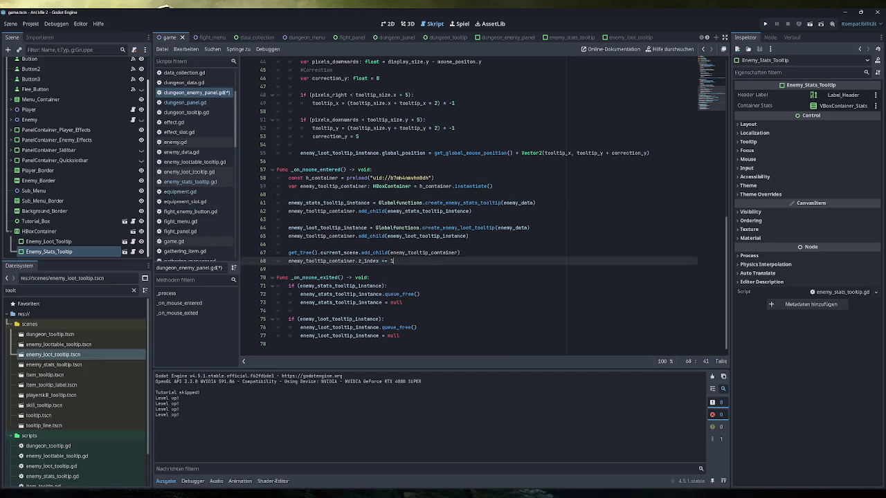
left_click(388, 24)
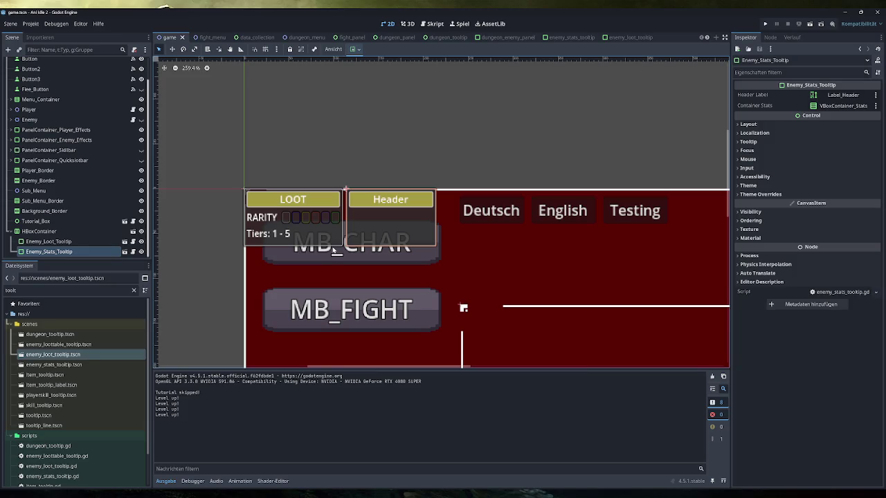
Delete the HBoxContainer node from the game scene
left_click(50, 231)
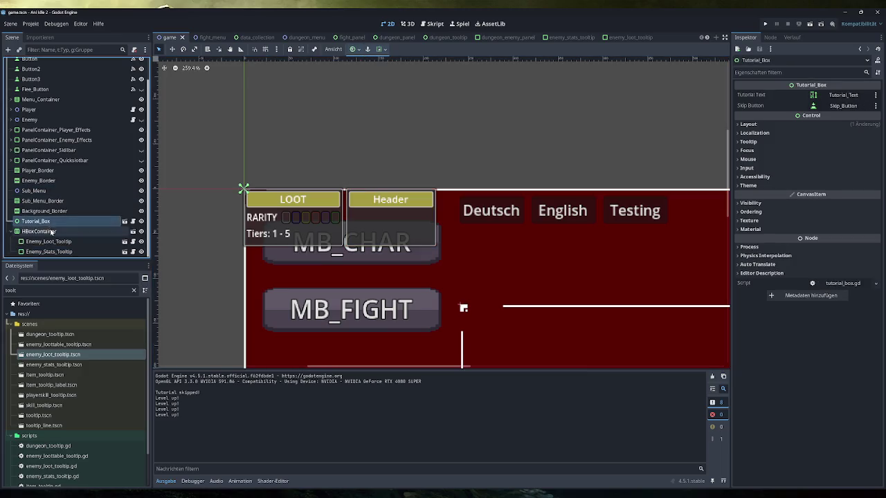
key("Delete")
key("Return")
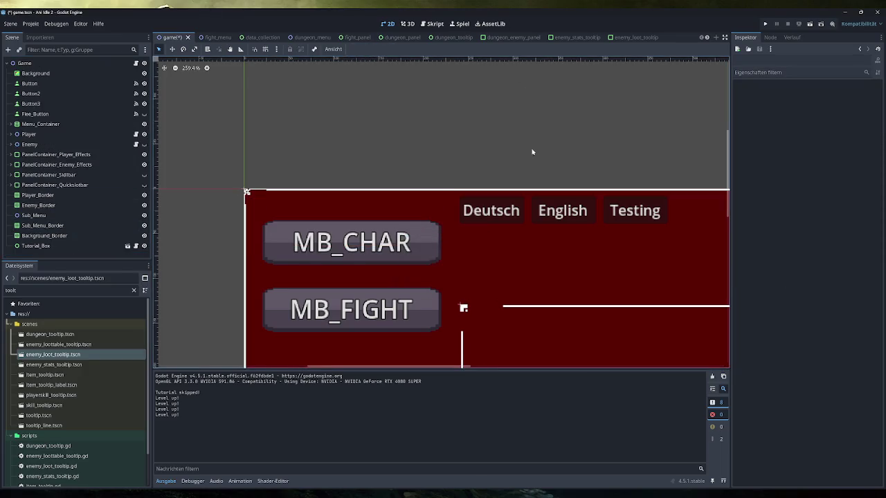
Duplicate the loot tooltip cleanup block (lines 75–77) in _on_mouse_exited
left_click(435, 23)
scroll(484, 208, "up", 10)
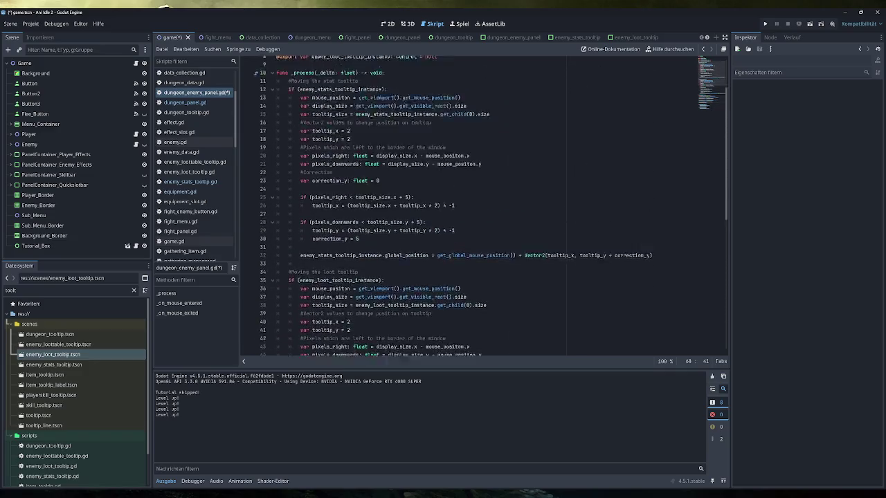
scroll(484, 207, "down", 10)
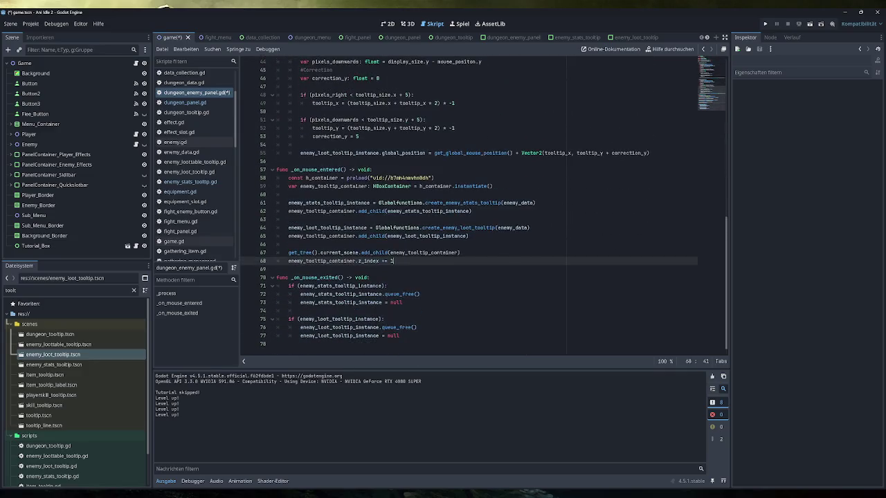
double_click(322, 261)
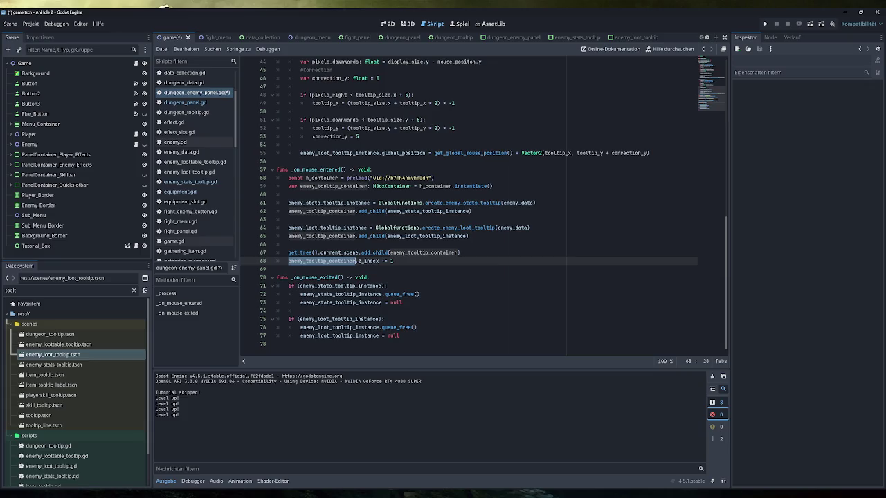
scroll(485, 208, "up", 5)
scroll(367, 261, "down", 5)
mouse_move(367, 261)
mouse_move(400, 336)
left_mouse_down()
mouse_move(277, 319)
mouse_move(288, 319)
left_mouse_up()
key("ctrl+c")
key("Right")
key("Return")
key("Return")
key("ctrl+v")
Change the duplicated block's loot tooltip references to enemy_tooltip_container
double_click(321, 236)
key("ctrl+c")
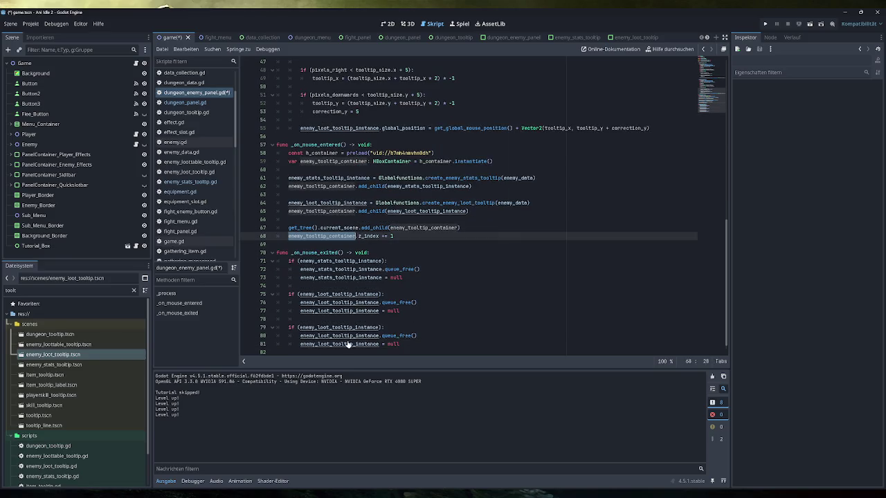
double_click(334, 327)
key("ctrl+v")
double_click(332, 336)
key("ctrl+v")
double_click(332, 344)
key("ctrl+v")
Comment out the old stats and loot cleanup lines 71–77
mouse_move(399, 311)
left_mouse_down()
mouse_move(297, 294)
mouse_move(288, 261)
left_mouse_up()
key("ctrl+k")
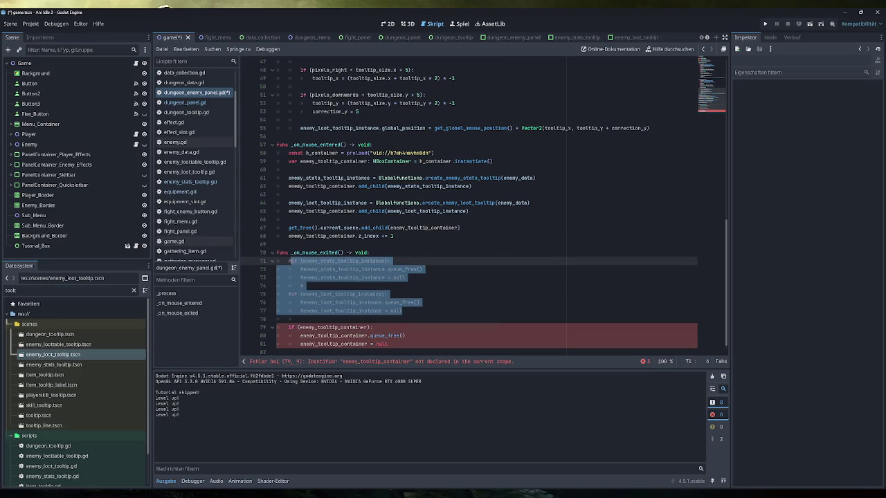
left_click(305, 277)
left_click(300, 319)
left_click(373, 327)
scroll(373, 328, "down", 1)
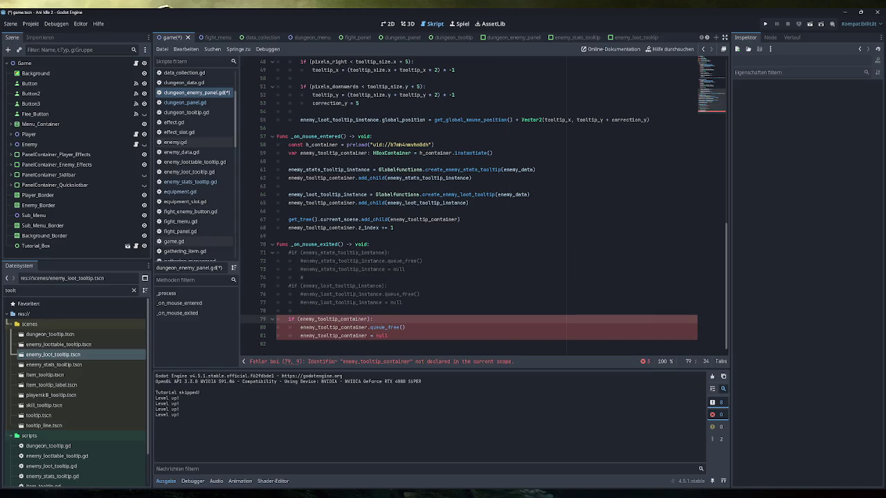
left_click(388, 335)
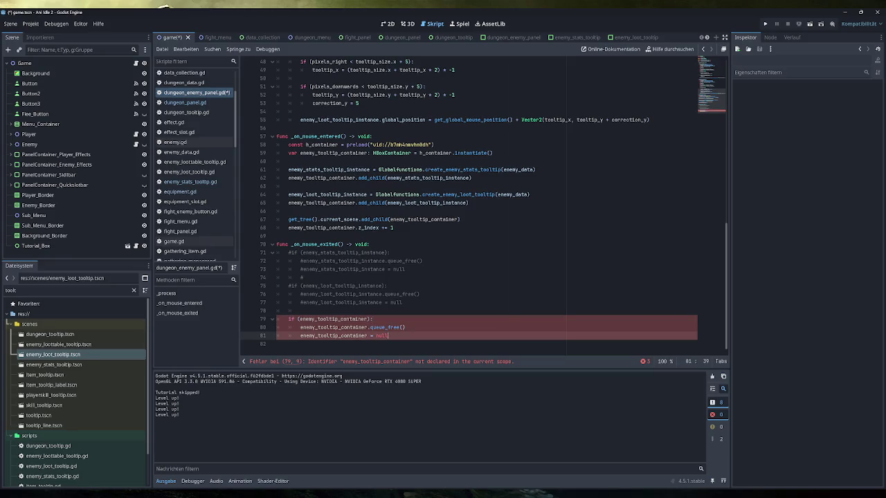
Select the preload and enemy_tooltip_container declaration lines 58–59
double_click(322, 228)
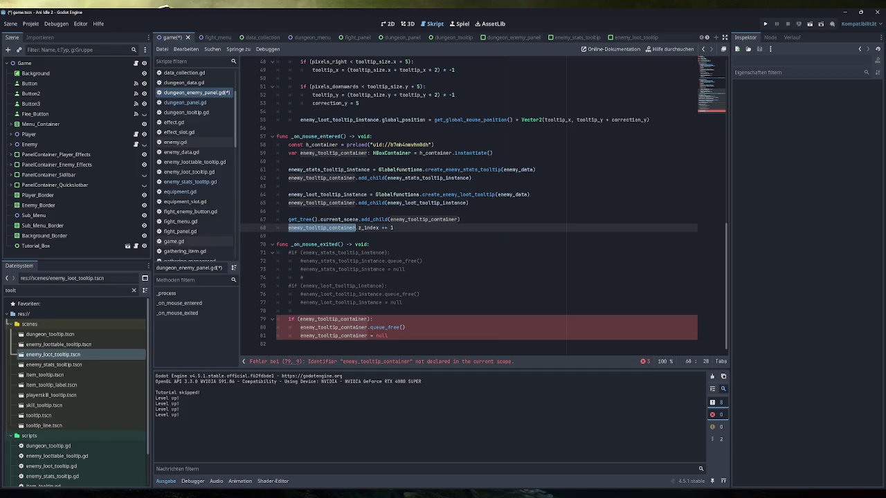
scroll(484, 208, "up", 2)
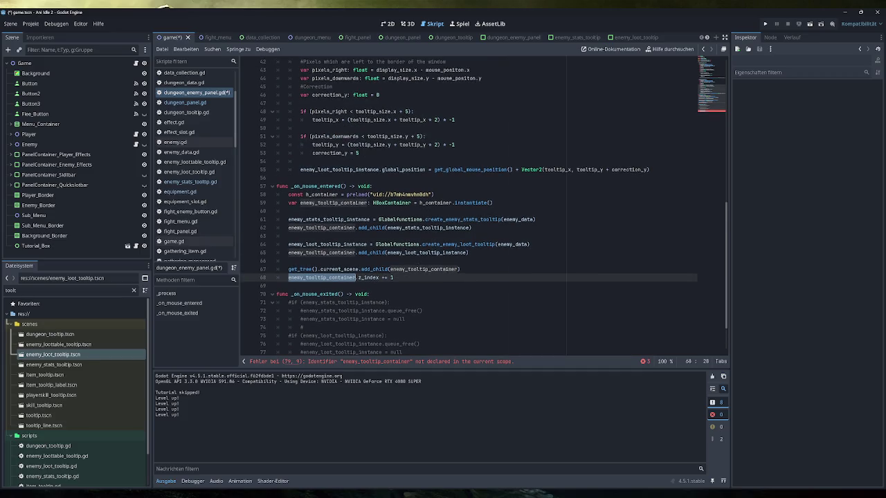
left_click(300, 203)
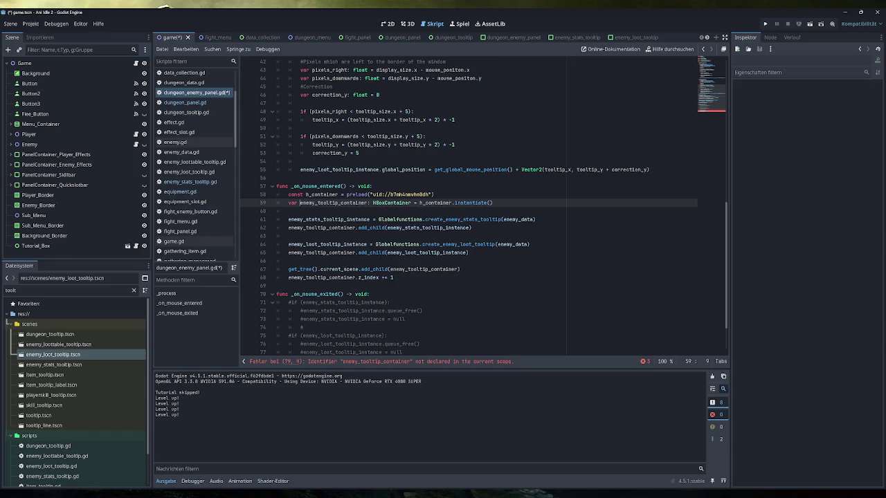
left_click_drag(492, 203, 288, 203)
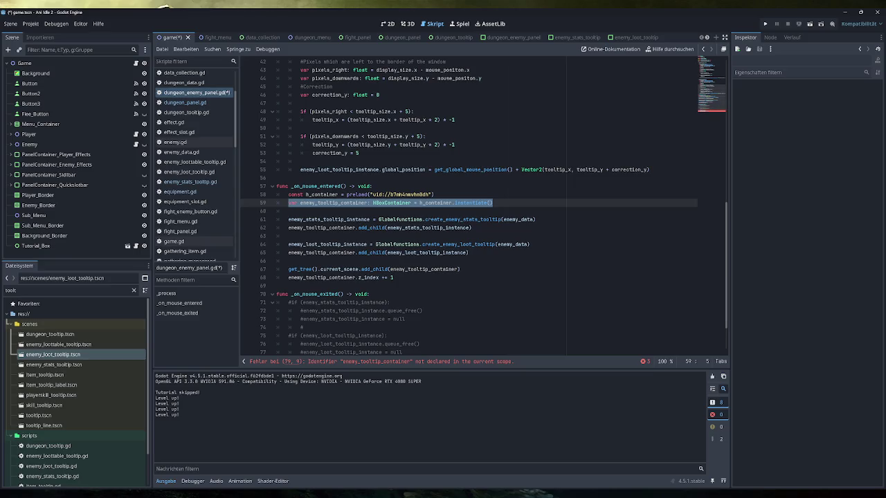
left_click_drag(493, 202, 287, 194)
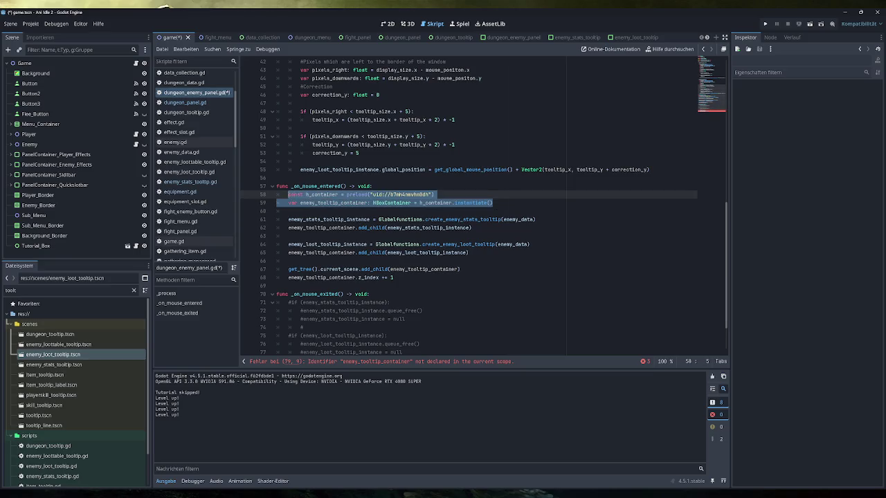
left_click_drag(436, 195, 378, 195)
left_click_drag(493, 203, 288, 194)
scroll(288, 194, "up", 13)
left_click(276, 128)
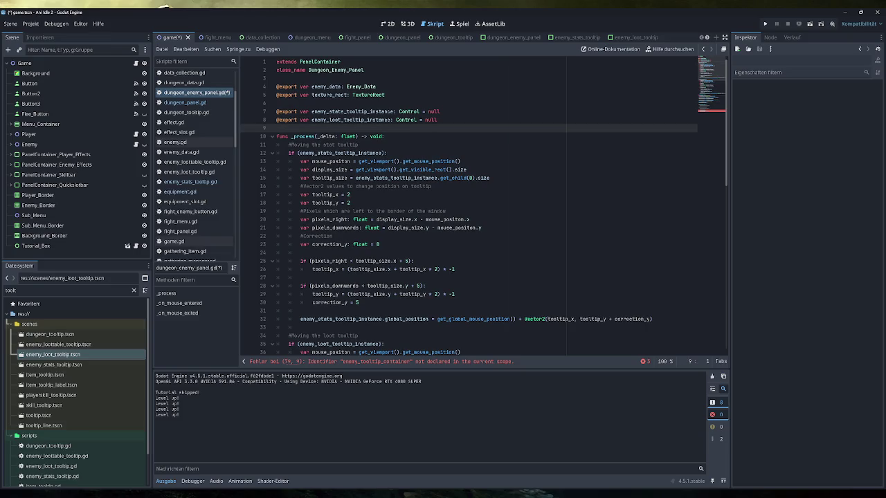
Paste the preload and container declarations at lines 10–11, dedented, with the var set to null
key("Return")
key("ctrl+v")
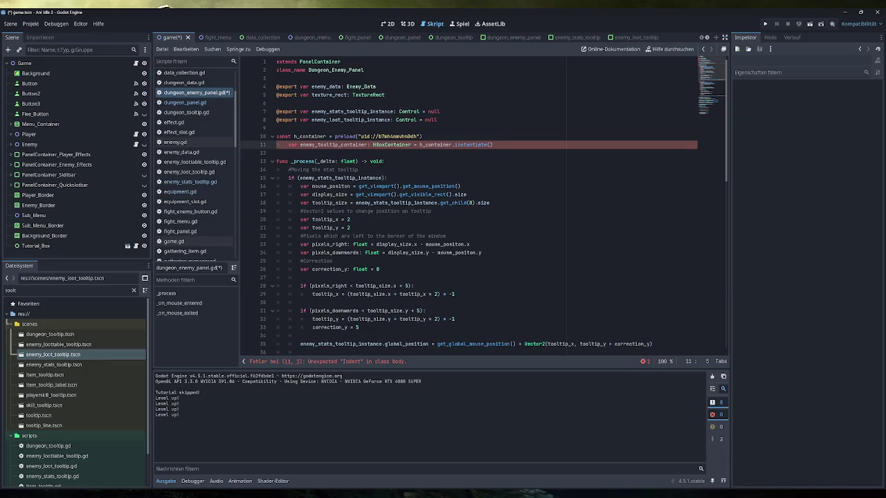
key("BackSpace")
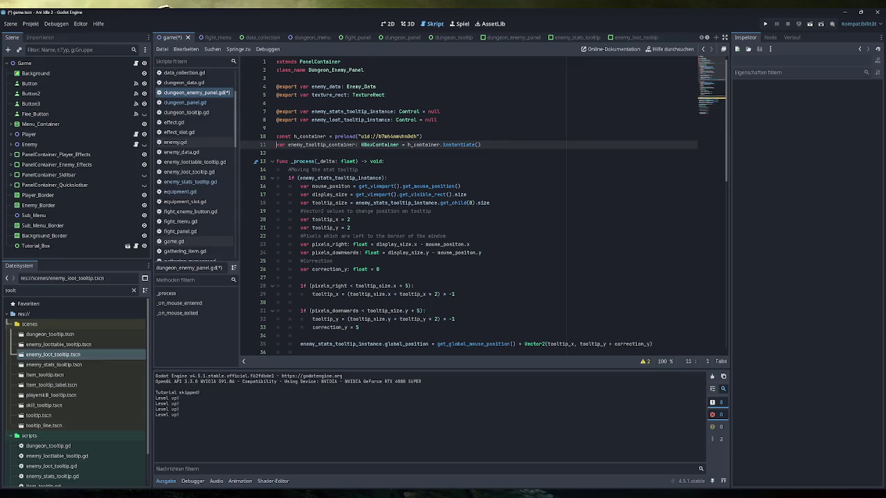
key("End")
key("shift+ctrl+Left")
key("shift+ctrl+Left")
key("shift+ctrl+Left")
key("BackSpace")
type("null")
In _on_mouse_entered, remove the const preload line, the var keyword and the HBoxContainer annotation
left_click(422, 136)
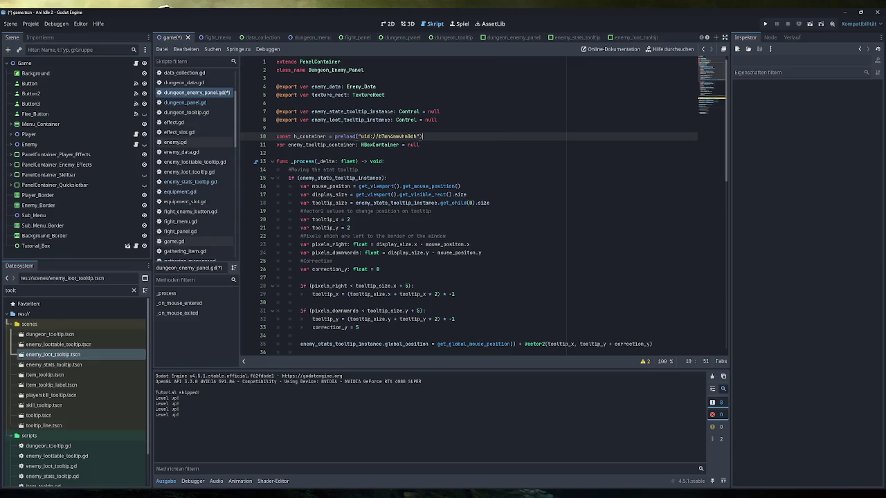
scroll(484, 208, "down", 15)
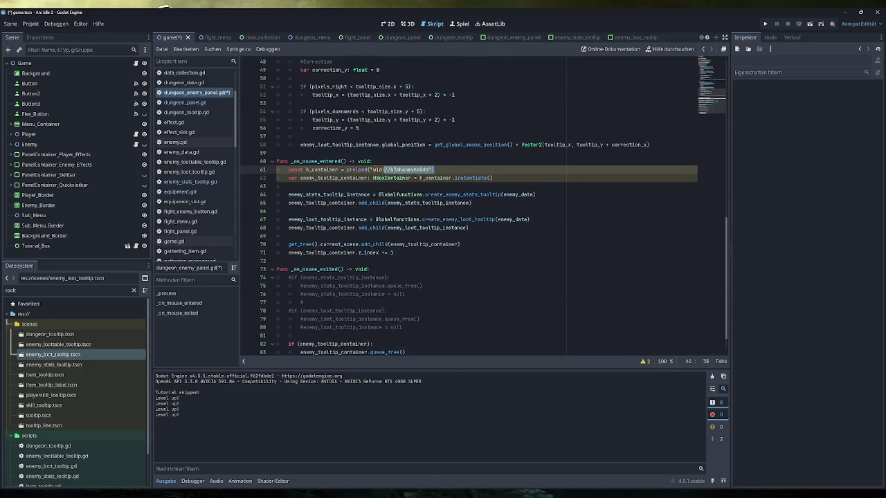
key("ctrl+shift+k")
key("Delete")
key("Delete")
key("Delete")
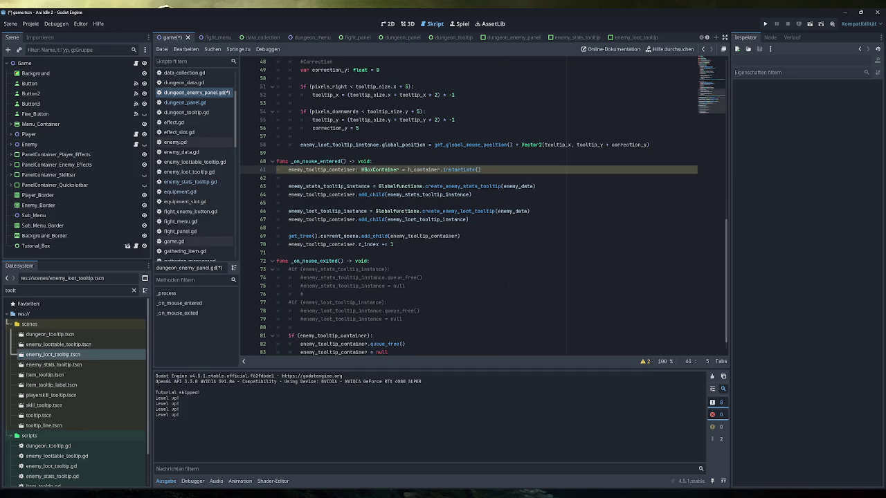
scroll(483, 207, "down", 1)
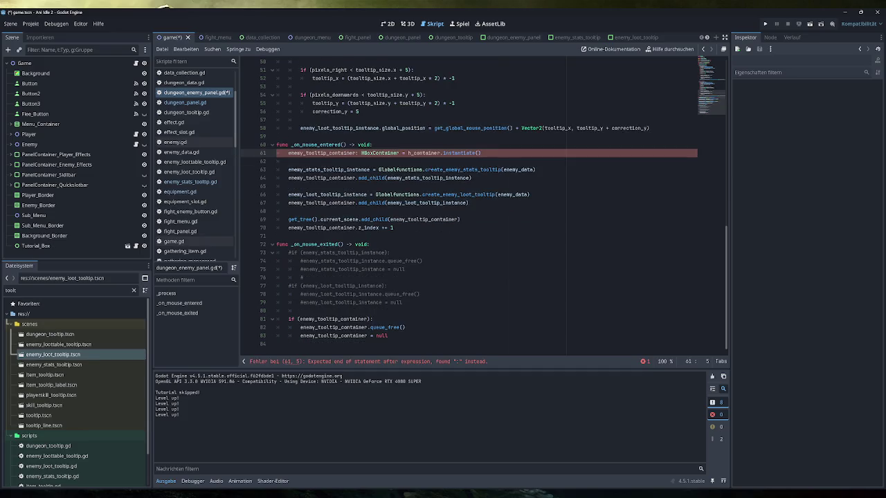
left_click(356, 153)
key("Delete")
key("Delete")
key("Delete")
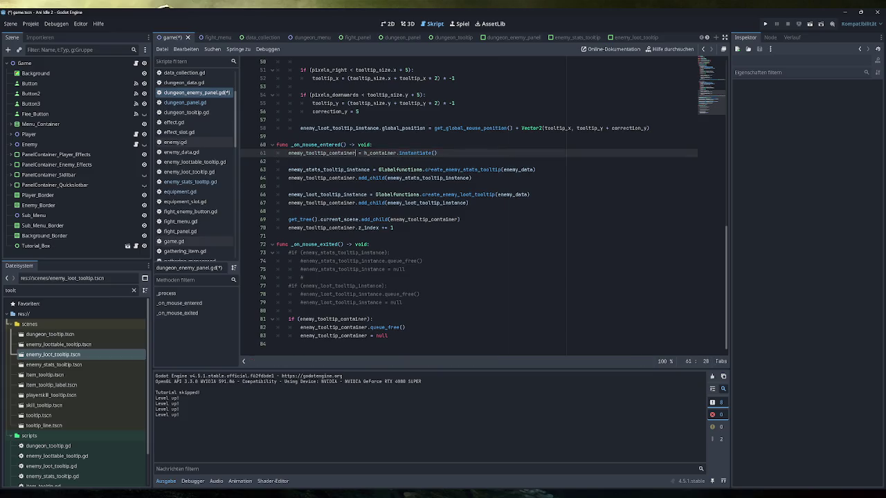
left_click(301, 310)
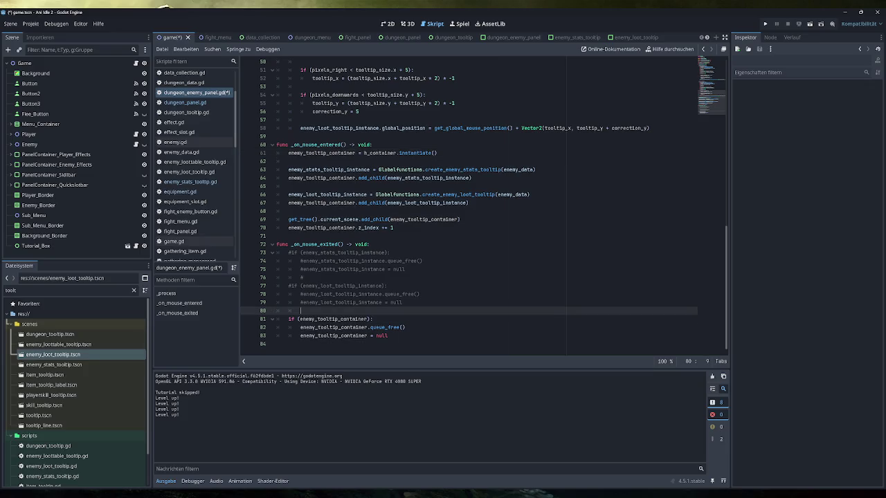
Paste enemy_tooltip_container over the stats tooltip name in line 15's condition
double_click(334, 319)
scroll(485, 208, "up", 15)
scroll(484, 207, "down", 2)
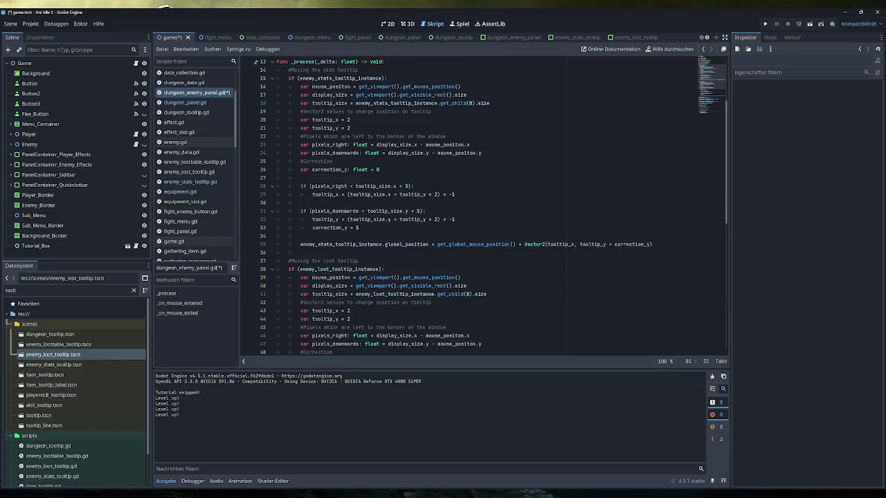
double_click(339, 128)
key("ctrl+v")
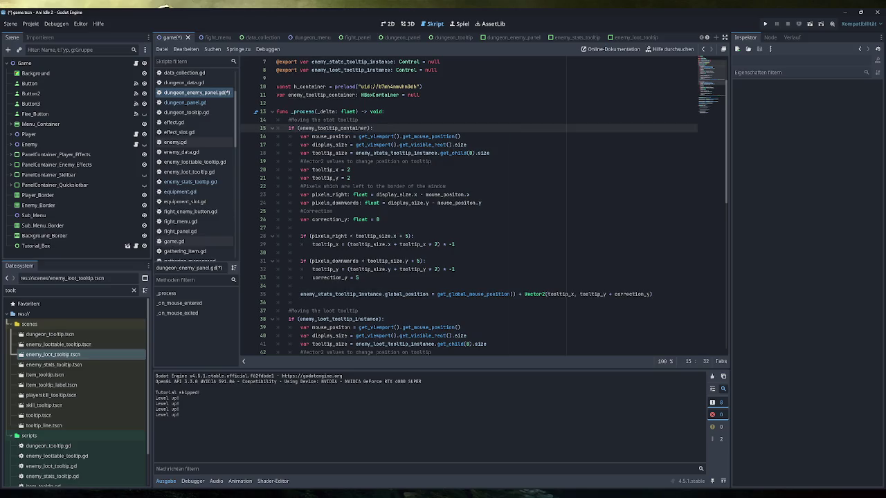
Revert the line 15 condition change after checking lines 18 and 35
left_click(470, 194)
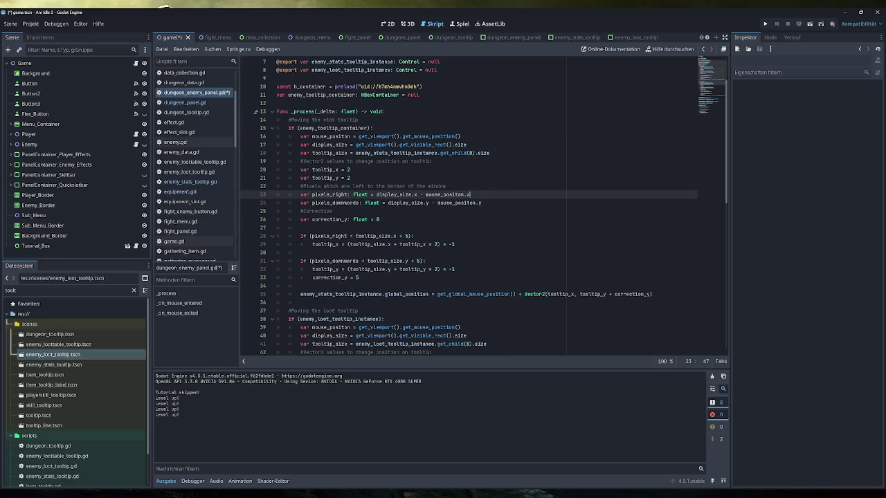
double_click(397, 152)
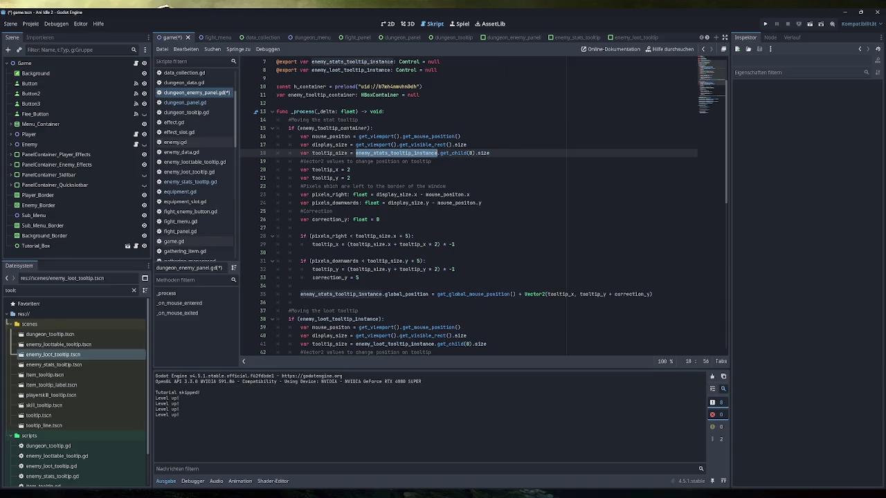
mouse_move(480, 203)
left_click(387, 128)
scroll(387, 128, "down", 7)
scroll(484, 208, "up", 4)
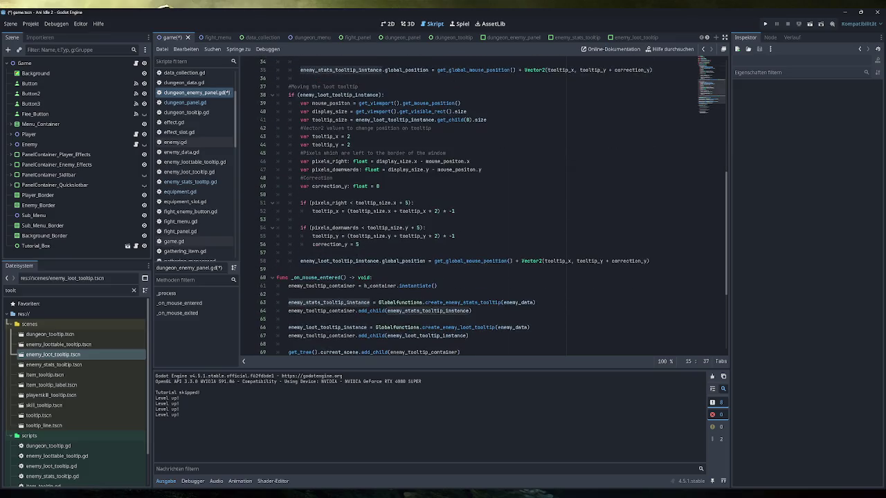
left_click(652, 219)
scroll(485, 207, "up", 5)
mouse_move(653, 344)
left_mouse_down()
mouse_move(298, 186)
mouse_move(290, 169)
left_mouse_up()
key("ctrl+x")
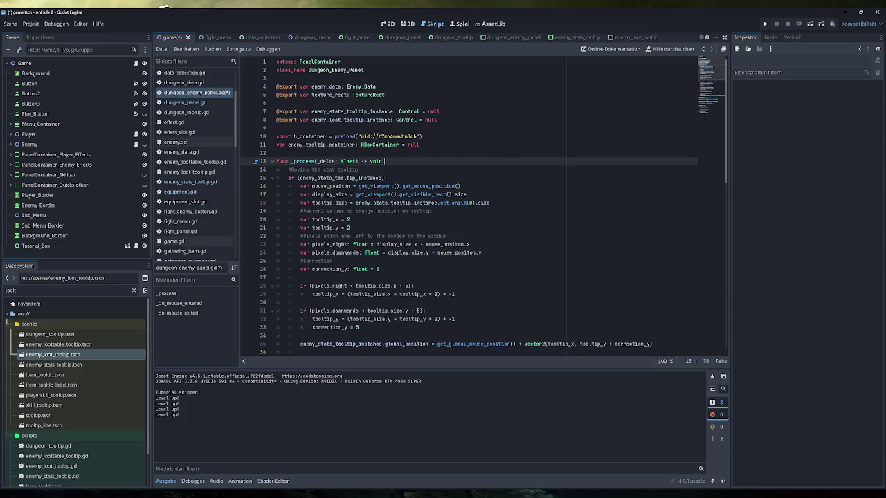
key("ctrl+v")
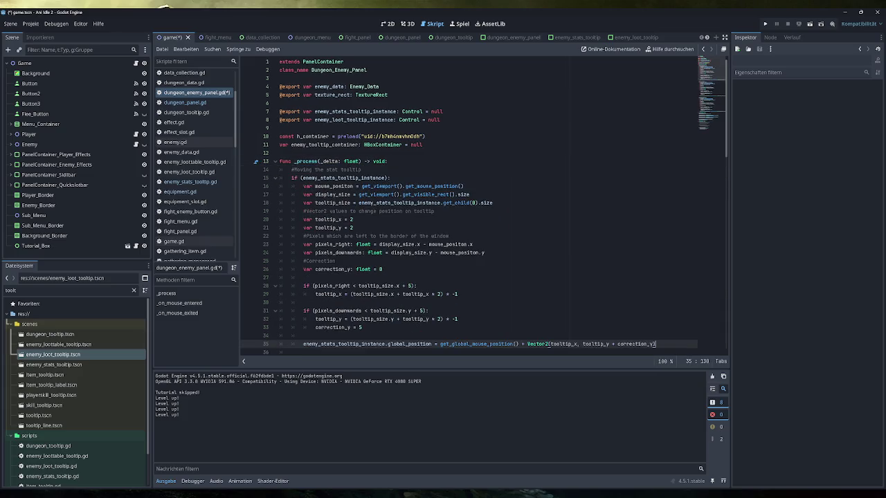
Replace enemy_stats_tooltip_instance with enemy_tooltip_container on lines 18, 35 and one later reference
double_click(326, 145)
key("ctrl+c")
double_click(345, 177)
key("ctrl+v")
double_click(399, 203)
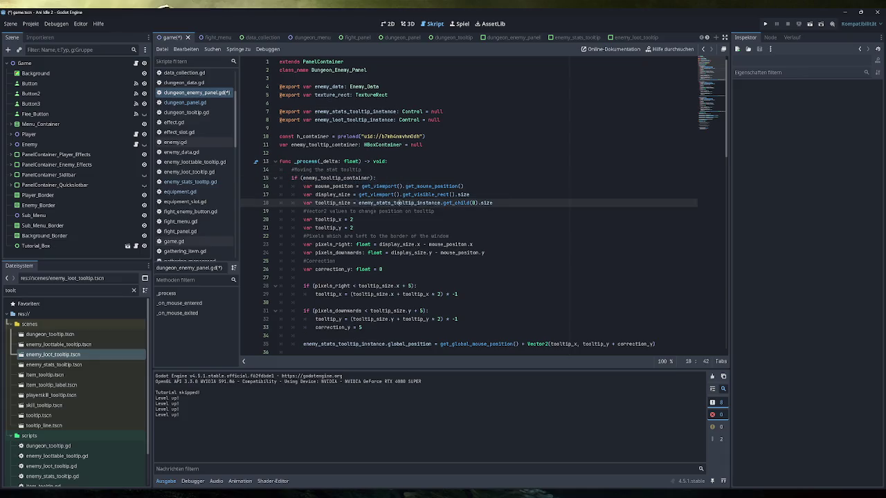
key("ctrl+v")
double_click(344, 344)
key("ctrl+v")
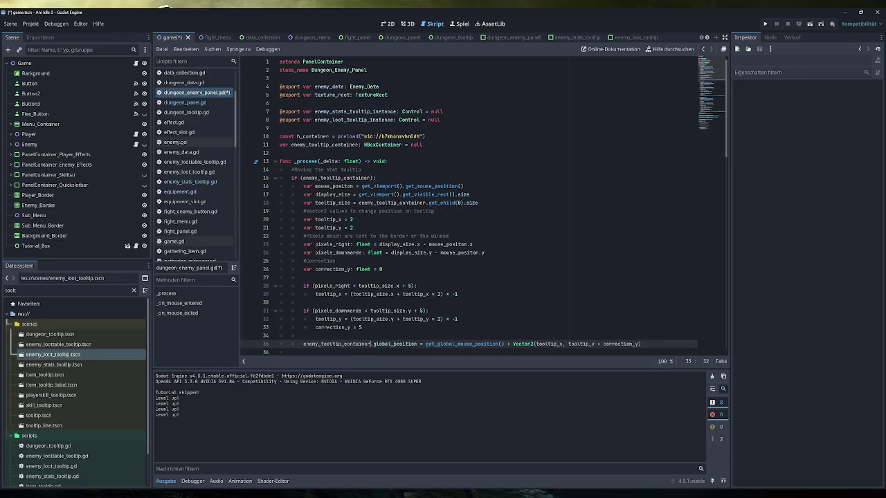
Comment out the old stats and loot tooltip positioning blocks (lines 38–82) and run the game
scroll(470, 208, "down", 10)
mouse_move(280, 336)
left_mouse_down()
mouse_move(297, 237)
mouse_move(291, 120)
left_mouse_up()
key("ctrl+k")
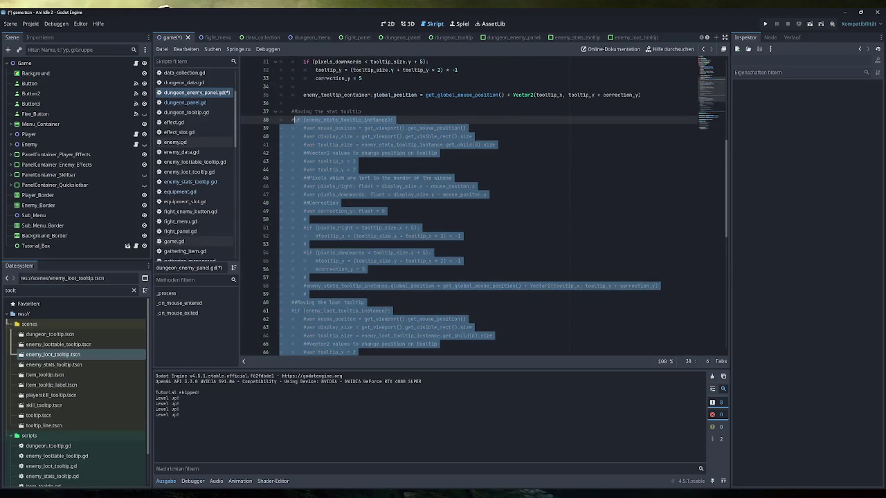
left_click(764, 25)
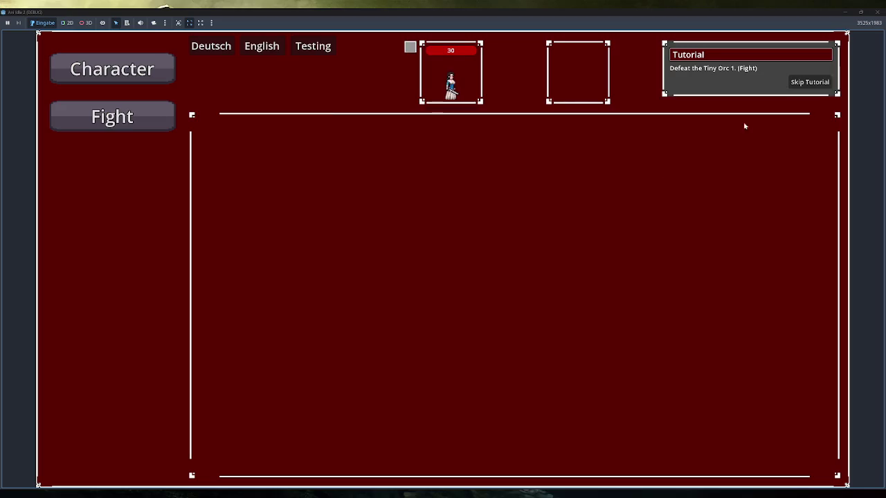
Skip the tutorial, open Dungeons, confirm enemy stats and loot tooltips sit side by side, then close the game
left_click(827, 81)
left_click(166, 221)
mouse_move(303, 155)
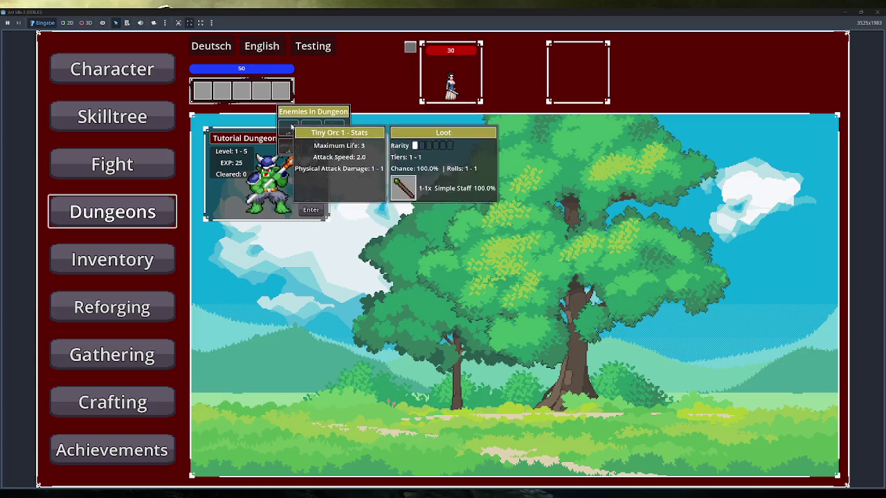
mouse_move(342, 126)
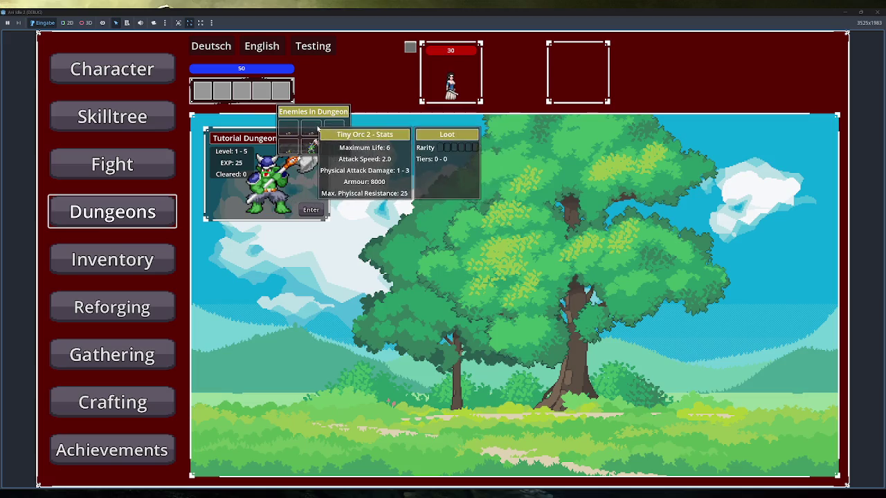
mouse_move(298, 129)
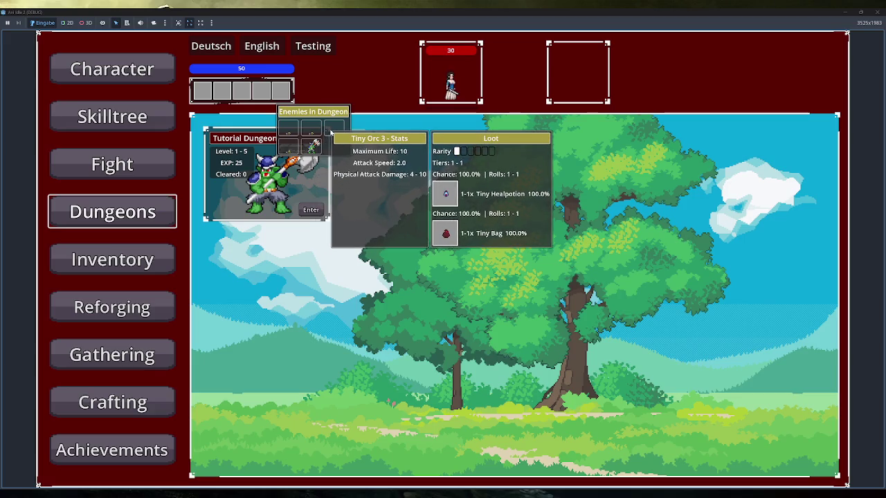
left_click(875, 12)
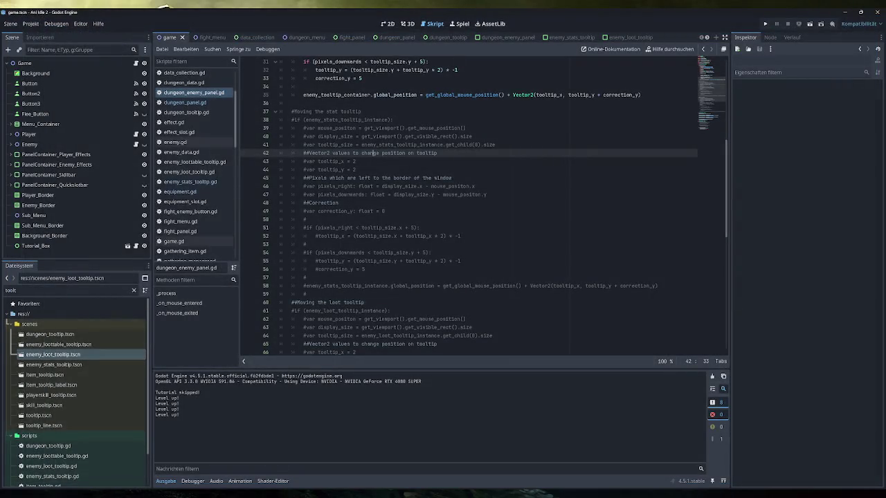
Delete the commented-out stats and loot tooltip positioning block
scroll(485, 207, "down", 6)
left_click_drag(273, 332, 266, 192)
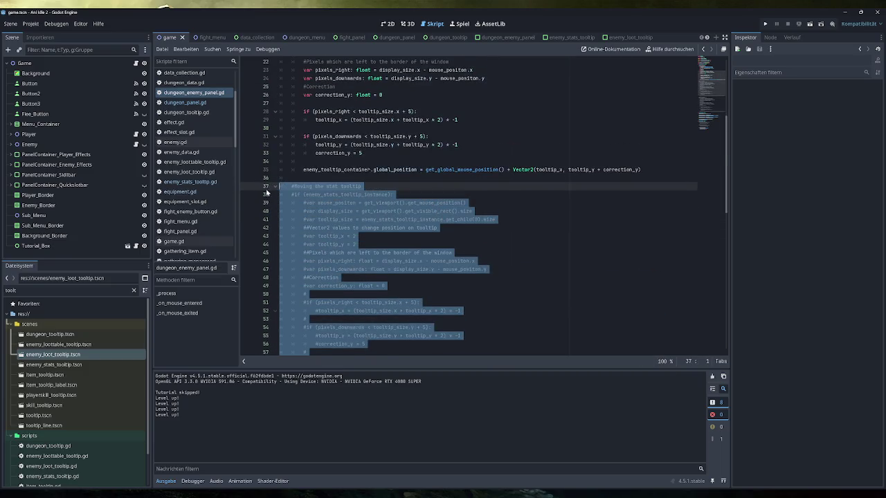
key("BackSpace")
key("BackSpace")
key("BackSpace")
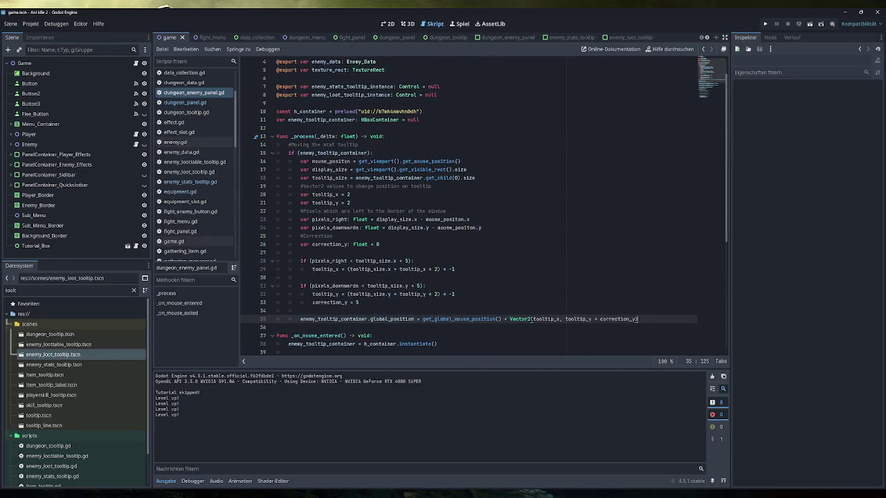
Remove the old tooltip cleanup lines in _on_mouse_exited, save the script, and relaunch the game
scroll(485, 208, "down", 8)
left_click_drag(403, 303, 277, 253)
key("ctrl+k")
key("Delete")
key("ctrl+s")
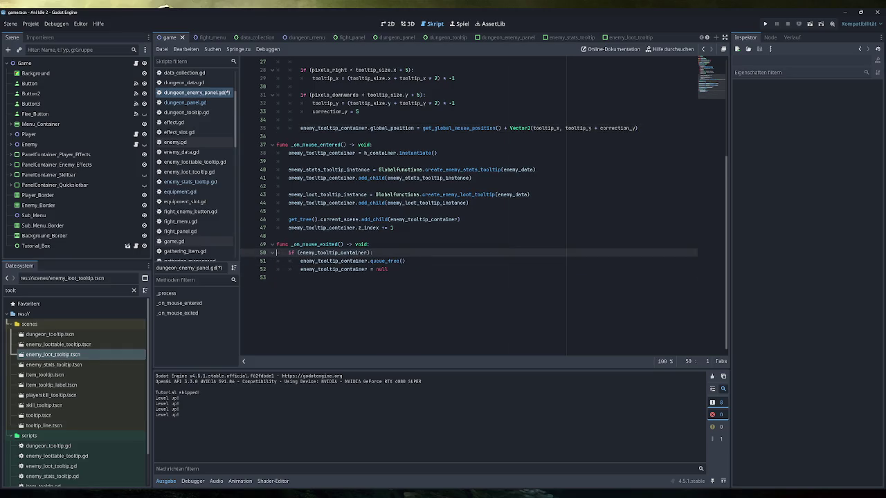
scroll(485, 207, "up", 5)
scroll(485, 208, "up", 3)
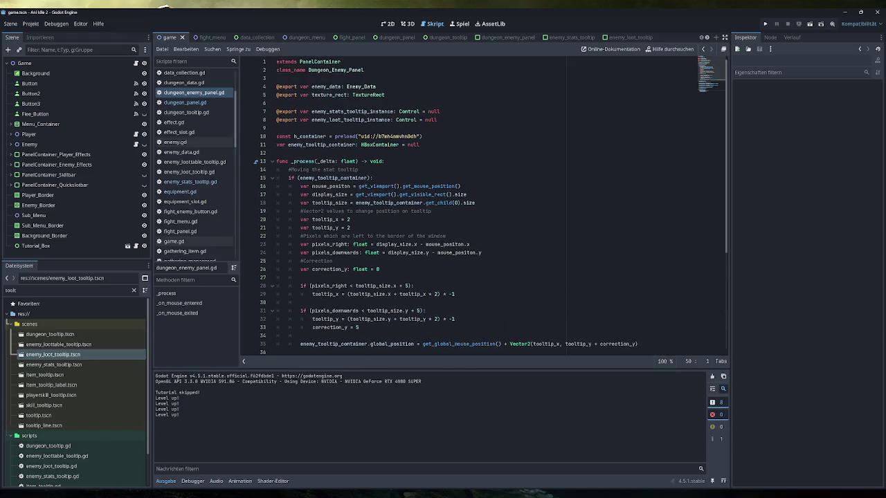
left_click(764, 24)
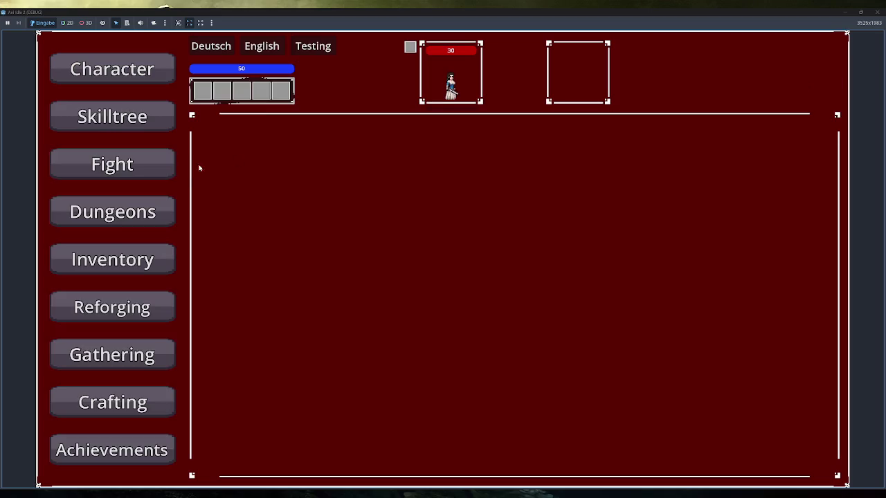
Open Dungeons, hover the enemy icons to check side-by-side tooltips, then restore the game window
left_click(112, 212)
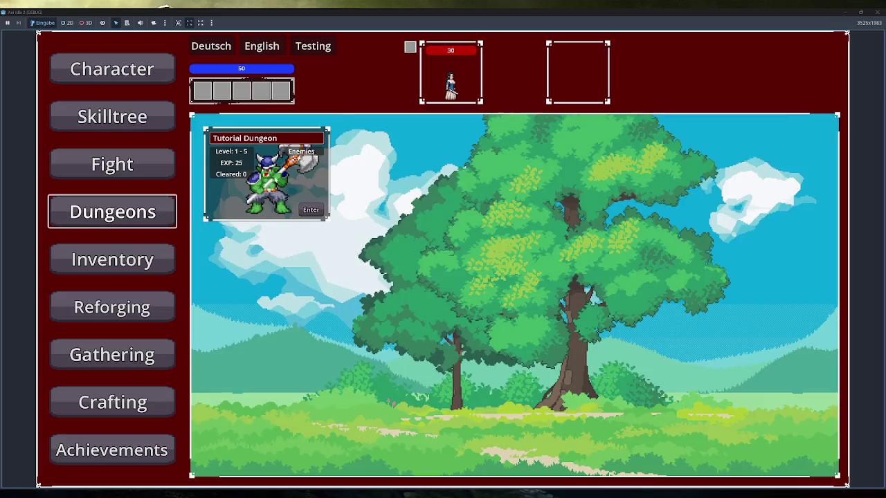
mouse_move(305, 134)
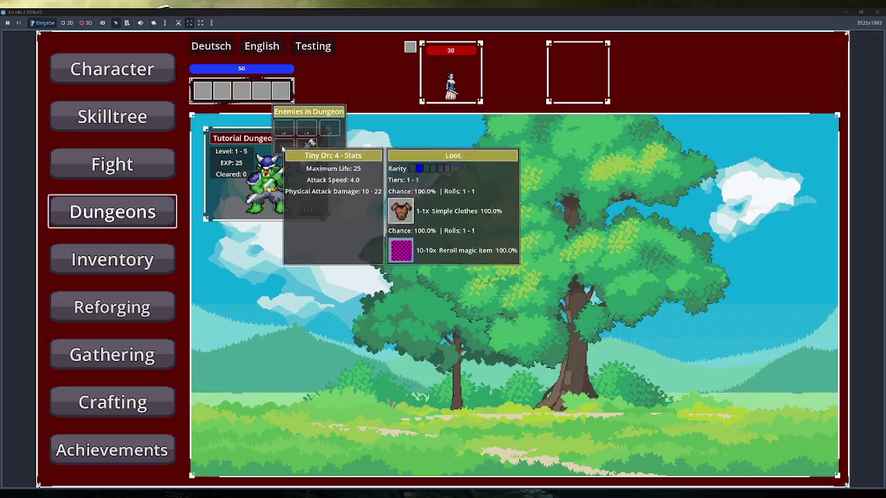
mouse_move(305, 149)
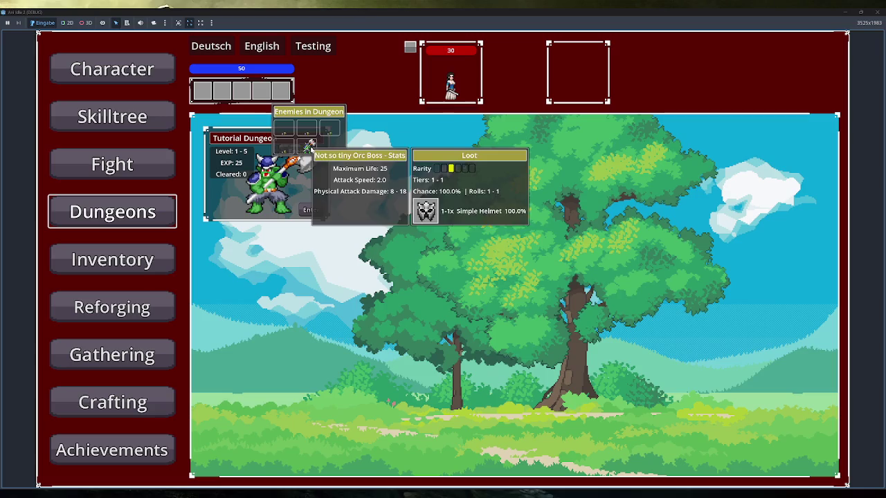
double_click(374, 10)
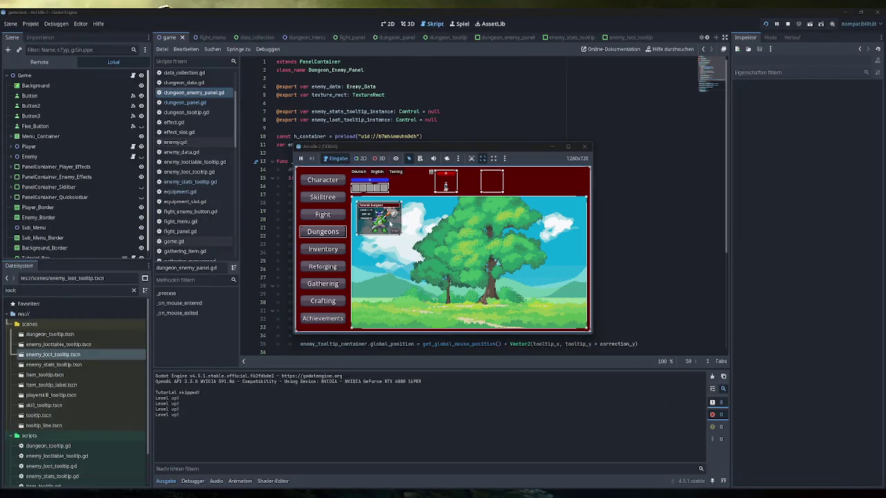
Stop the running game from the editor toolbar
mouse_move(391, 221)
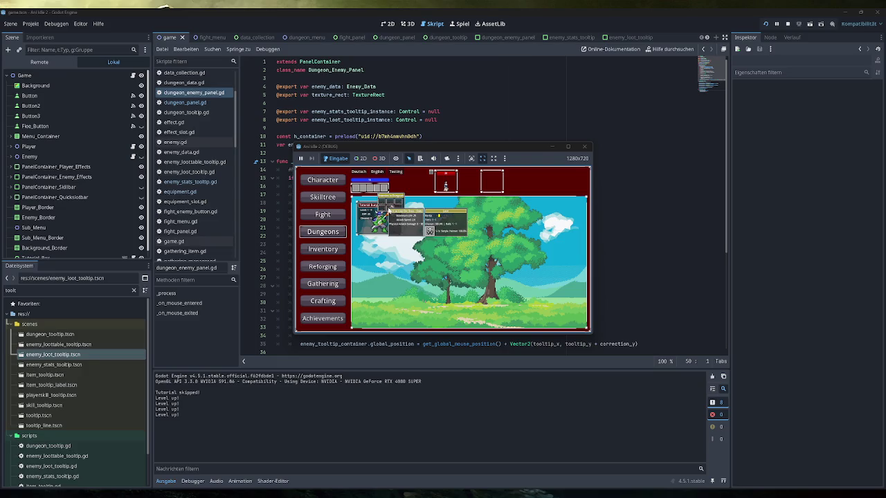
left_click(584, 146)
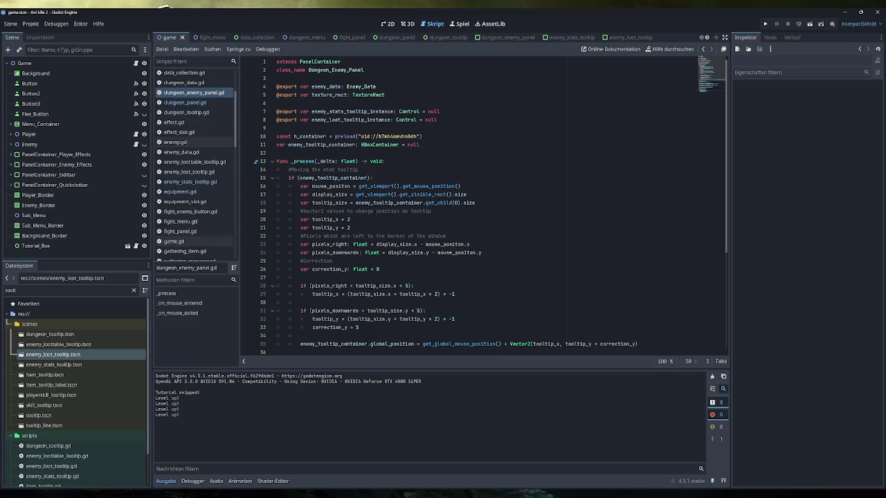
scroll(484, 208, "down", 6)
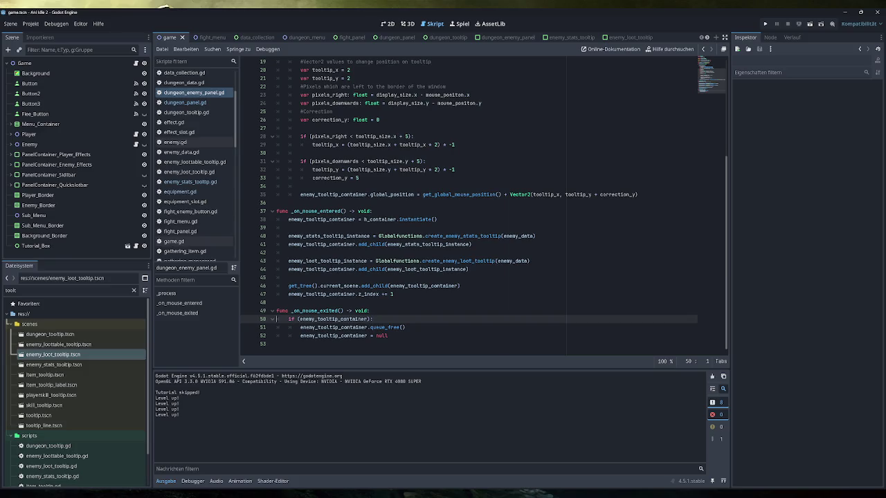
mouse_move(433, 244)
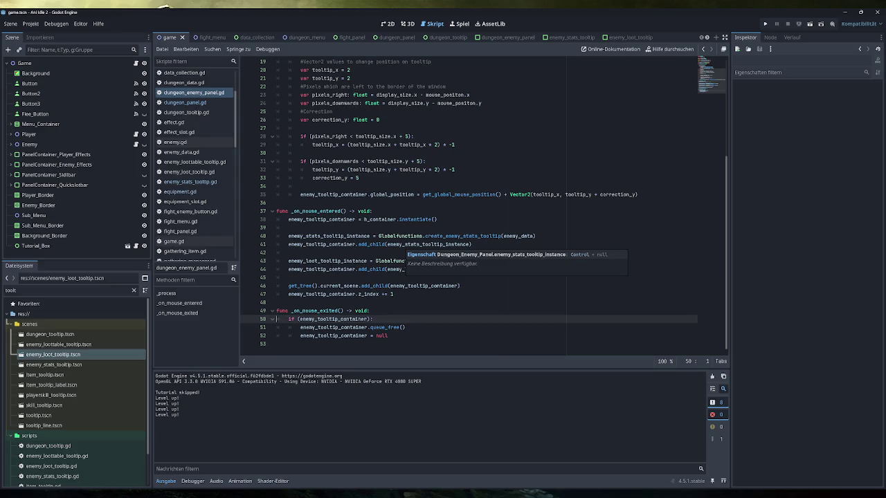
In the 2D view, close the enemy_stats_tooltip and enemy_loot_tooltip scene tabs
left_click(388, 23)
left_click(571, 41)
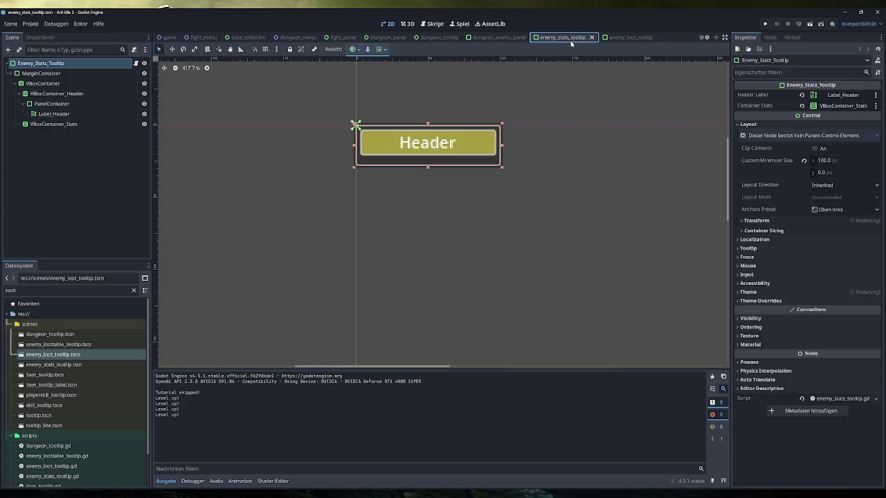
left_click(626, 38)
left_click(587, 40)
left_click(591, 39)
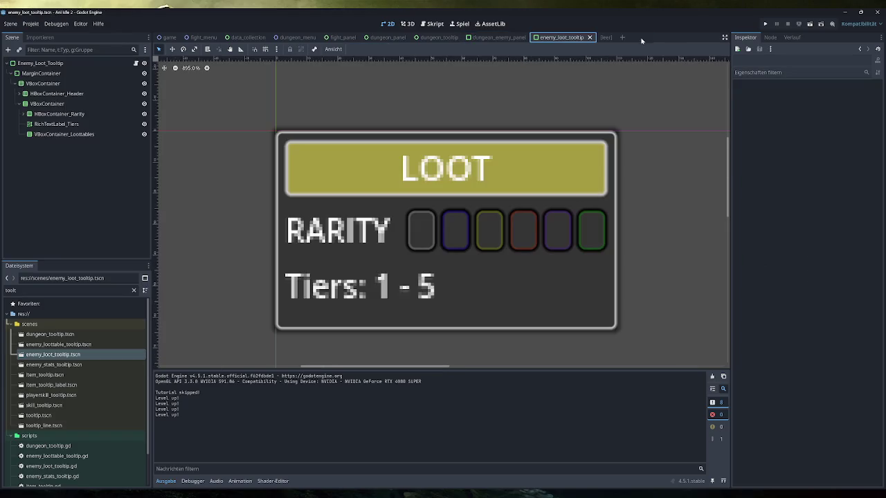
left_click(607, 37)
left_click(615, 38)
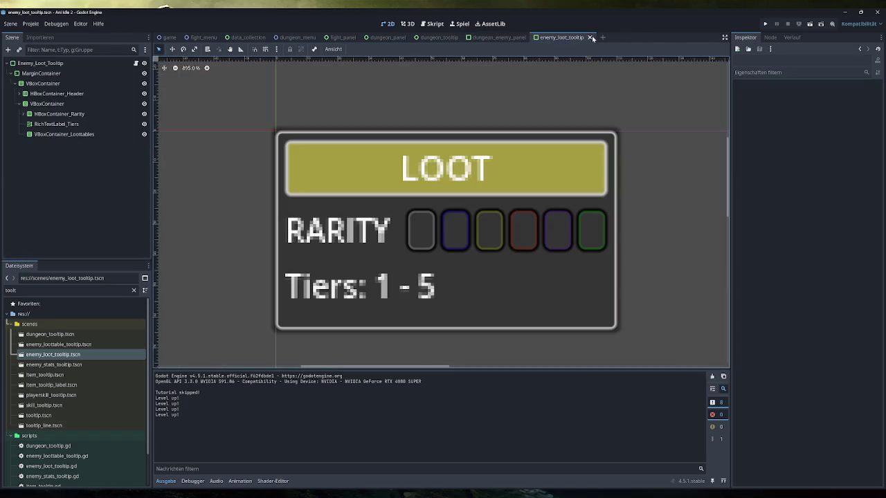
left_click(592, 38)
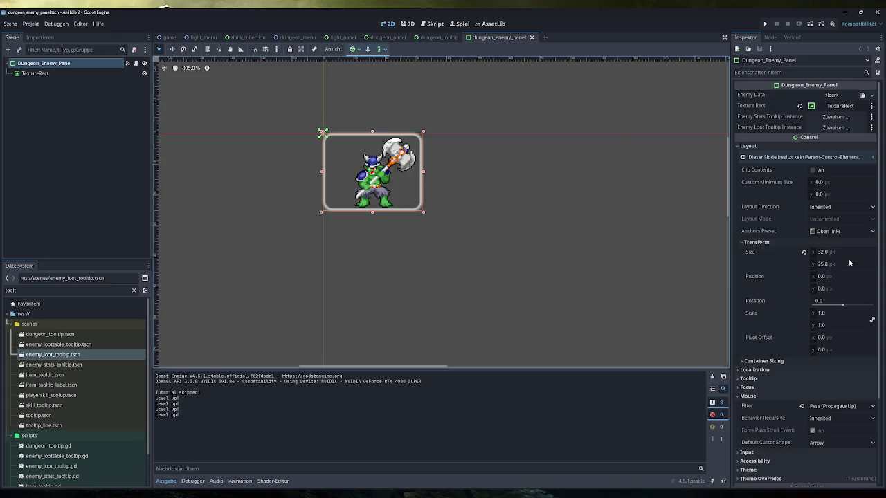
Set the enemy panel's Size to 45 × 35, save the scene, and run the game
left_click(826, 253)
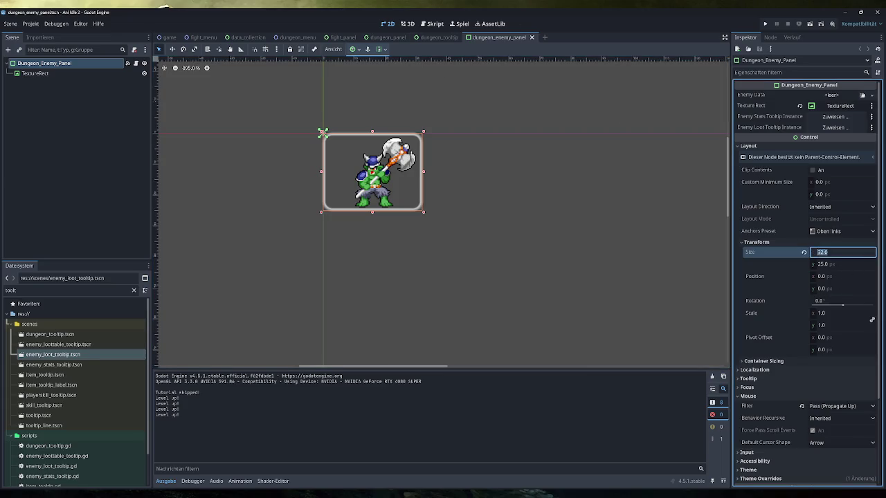
type("45")
key("Return")
left_click(851, 262)
type("35")
key("Return")
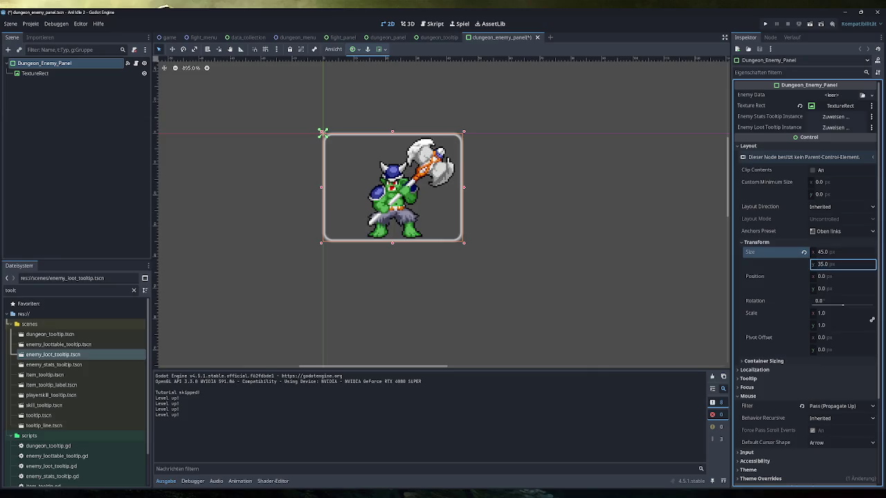
key("ctrl+s")
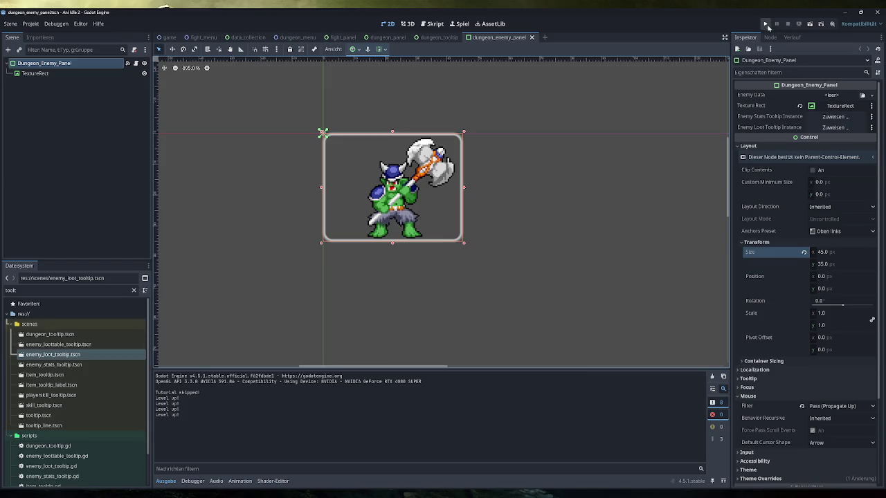
left_click(765, 24)
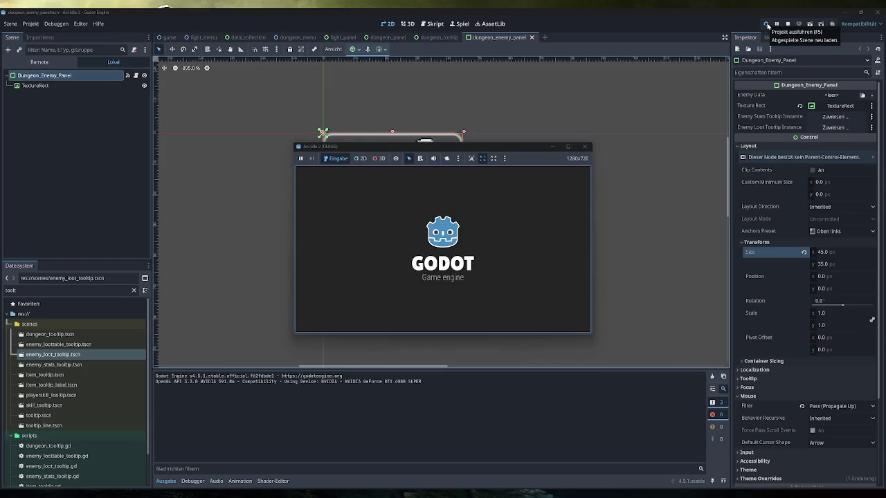
Skip the tutorial, open Dungeons, and maximise the window to inspect the larger enemy icons
left_click(577, 185)
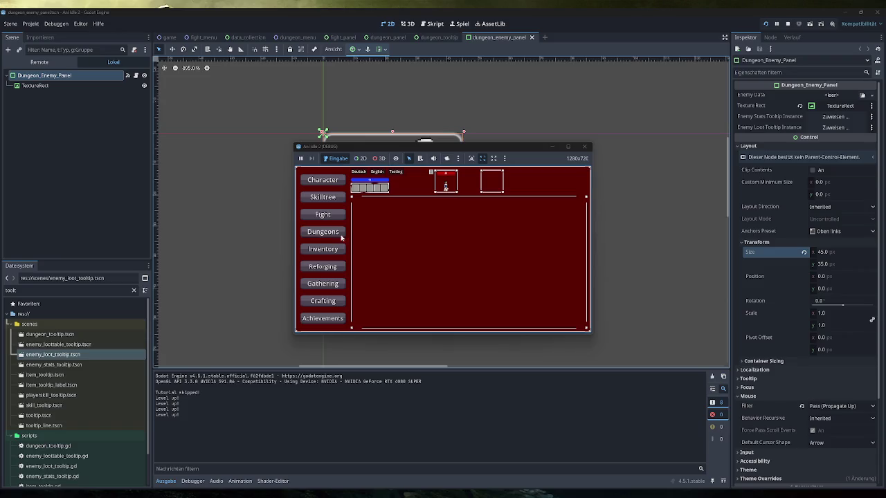
left_click(338, 232)
mouse_move(399, 200)
double_click(421, 146)
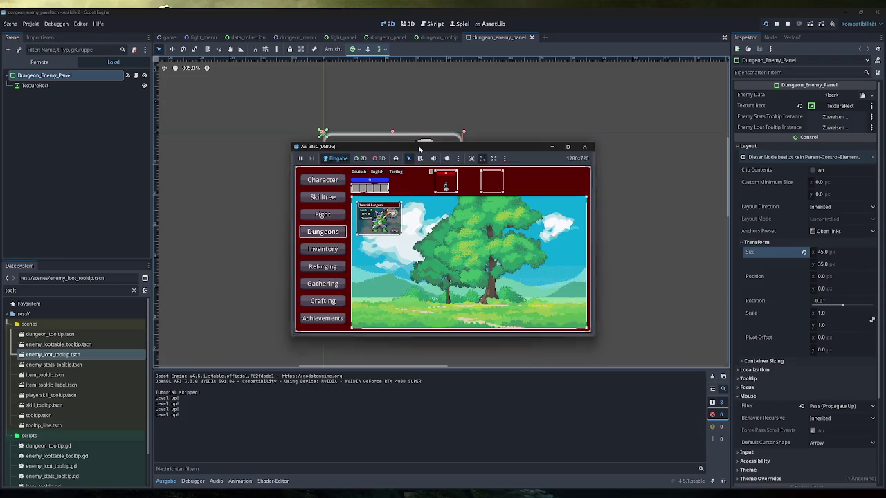
mouse_move(317, 145)
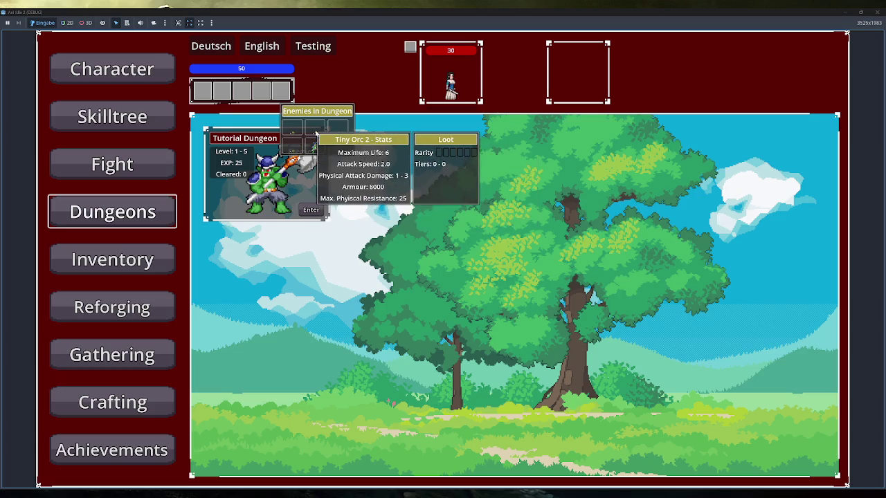
Restore and re-maximise the game window, close the game, and select the panel's width field
double_click(377, 17)
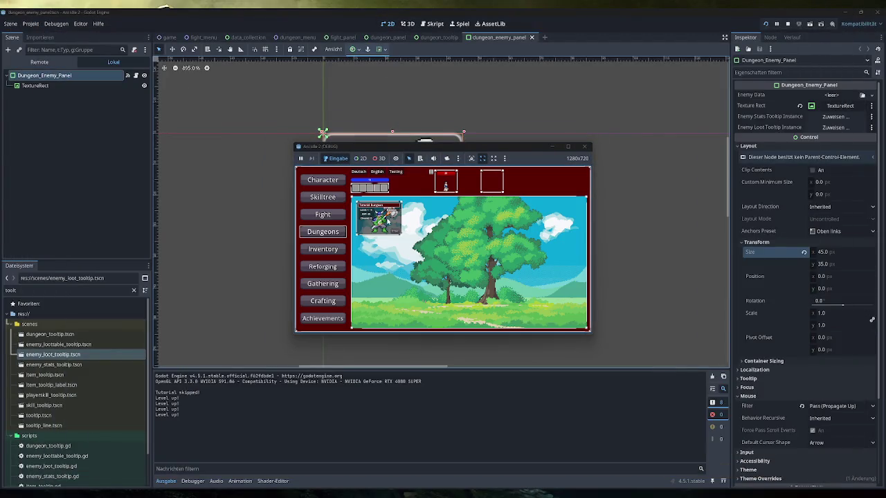
mouse_move(391, 211)
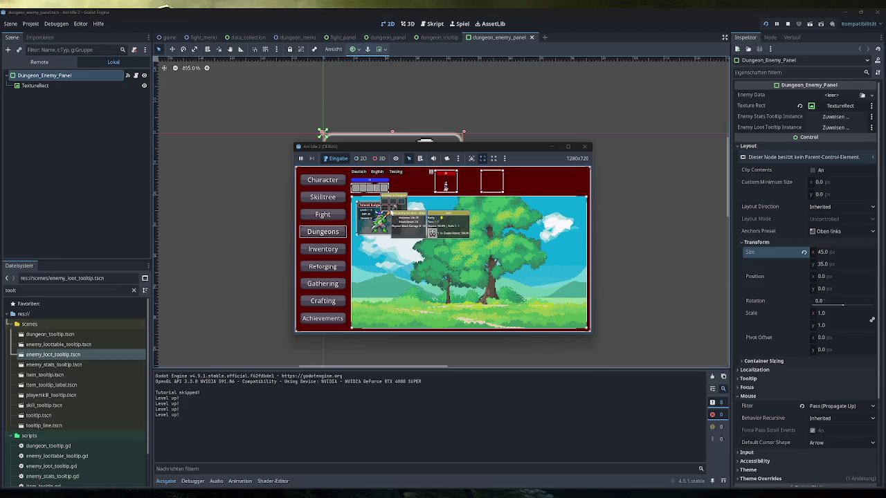
double_click(319, 147)
mouse_move(319, 147)
left_click(873, 12)
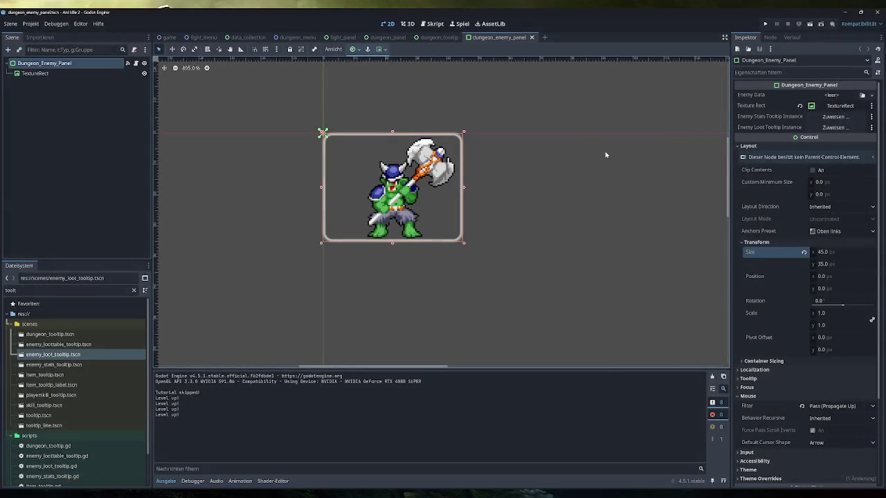
left_click(838, 253)
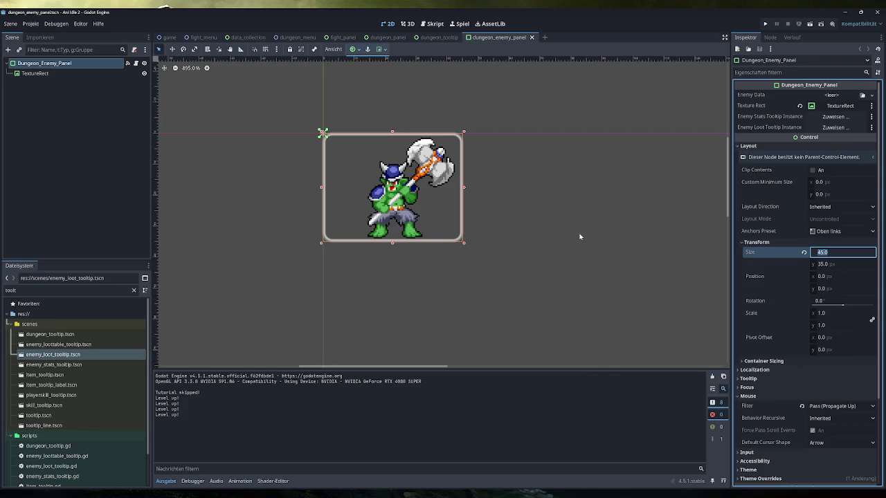
Enter 60 for the panel's Size x and 47 for Size y, save, and run the game
type("60")
left_click(828, 269)
type("47")
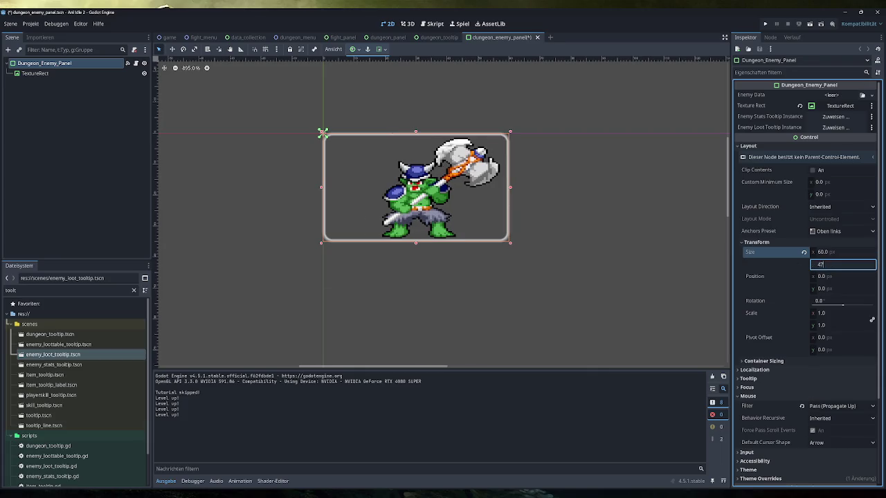
key("Return")
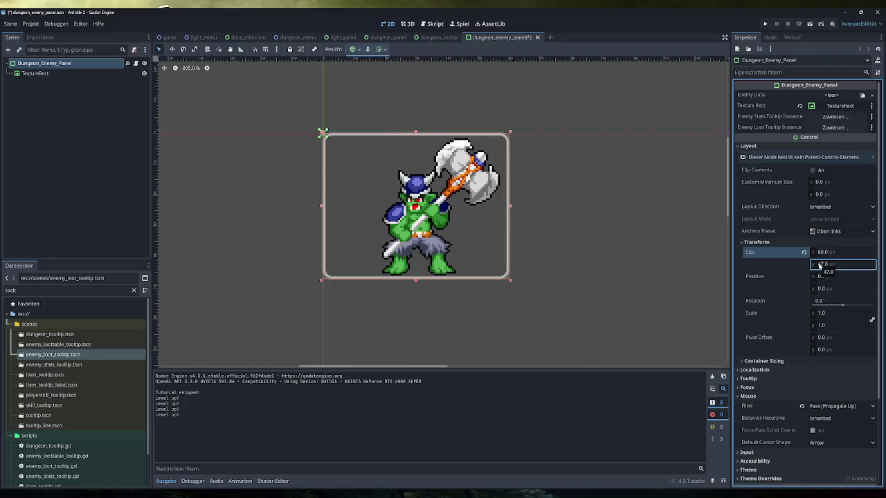
left_click(600, 245)
key("ctrl+s")
left_click(767, 23)
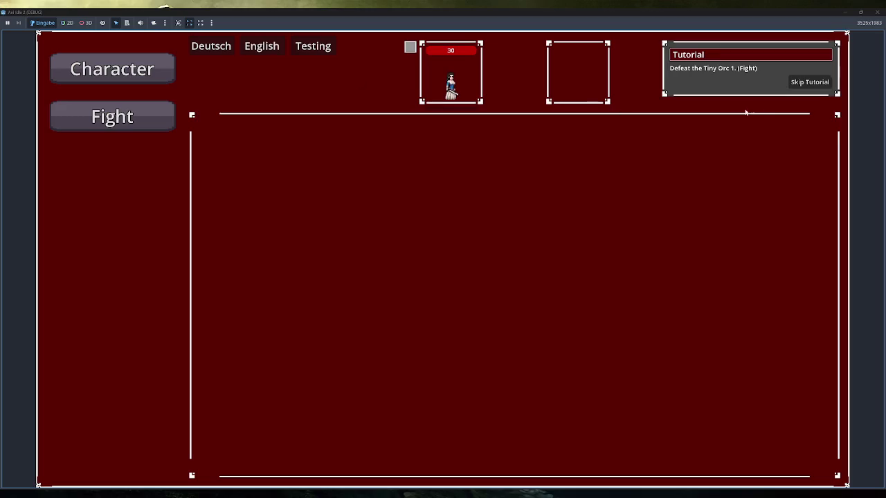
left_click(809, 81)
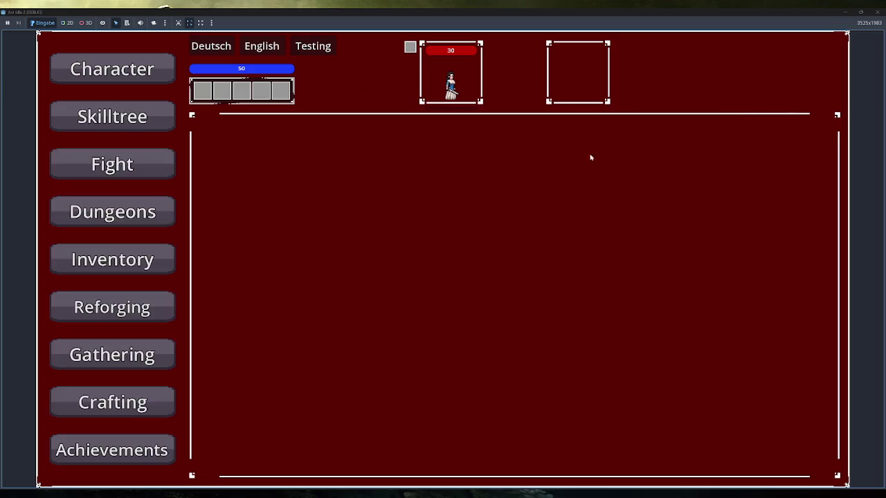
left_click(112, 212)
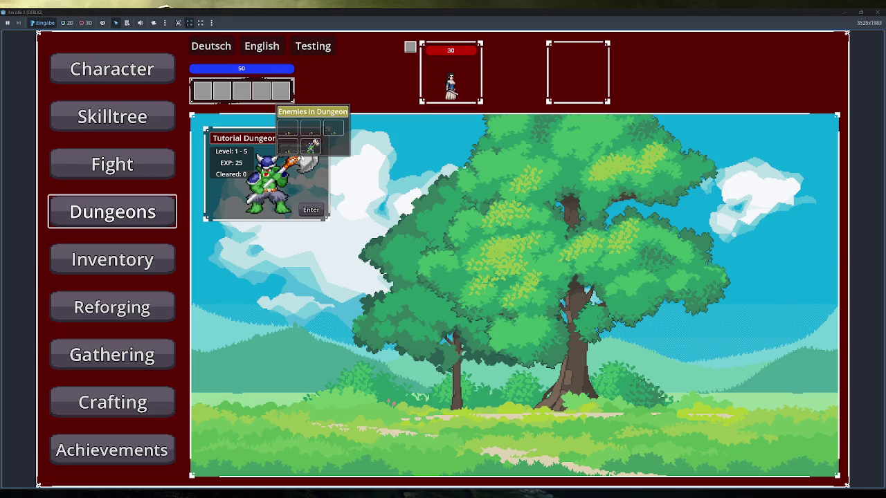
left_click(877, 11)
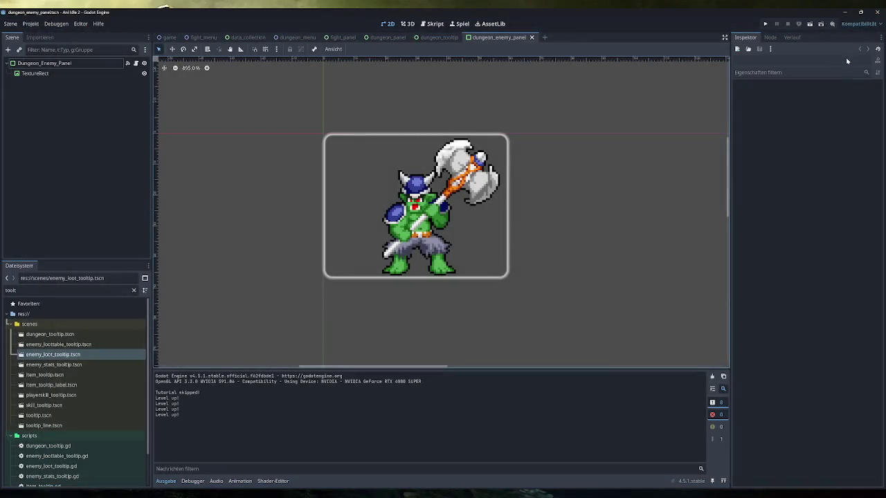
left_click(43, 74)
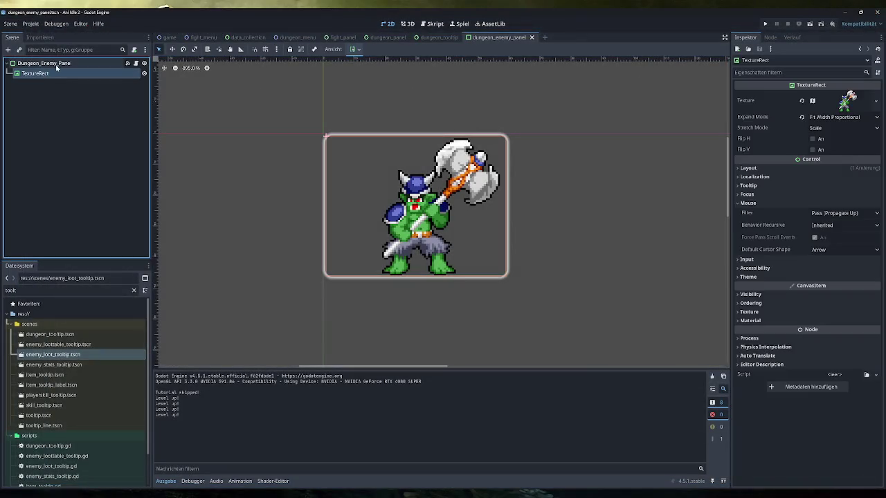
Select the Dungeon_Enemy_Panel root node in the Scene tree
left_click(57, 67)
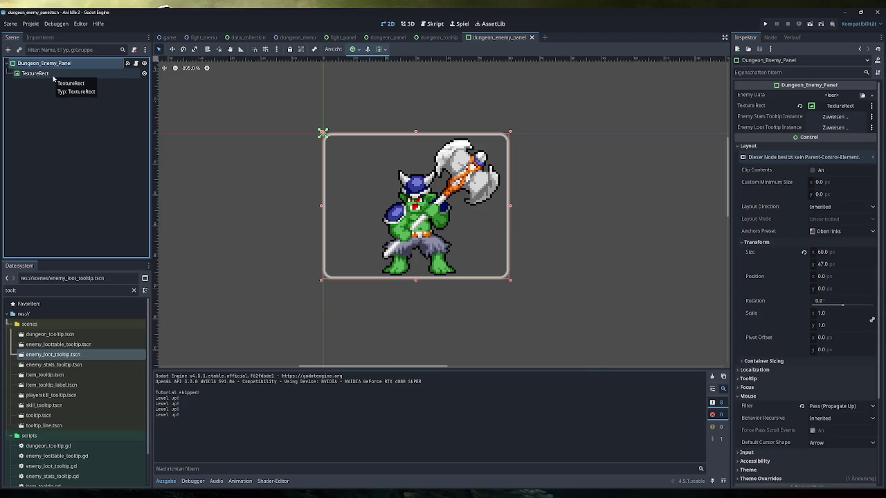
left_click(52, 78)
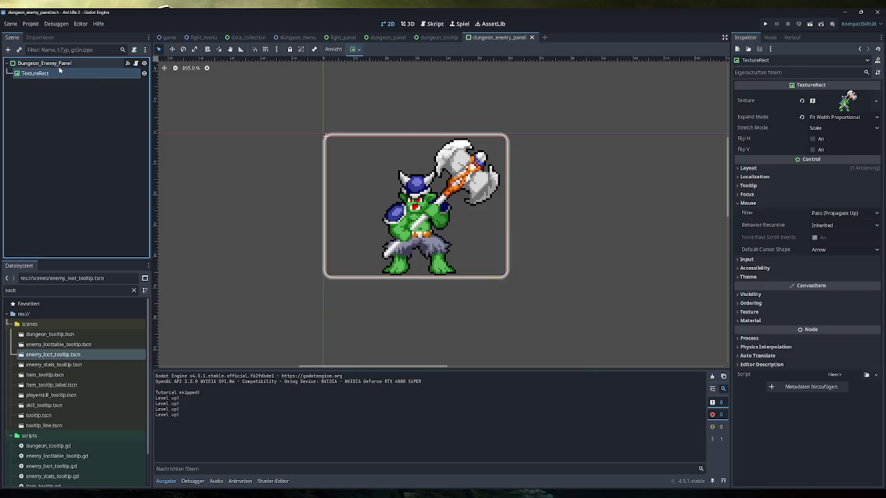
left_click(59, 67)
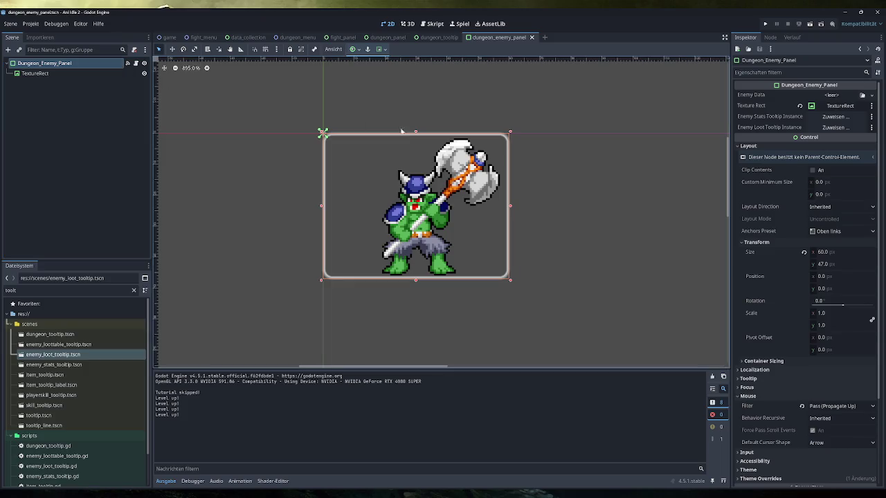
Set Custom Minimum Size to 60 × 47, save the scene, and launch the game
left_click(823, 183)
type("60")
key("Tab")
type("47")
key("Return")
key("ctrl+s")
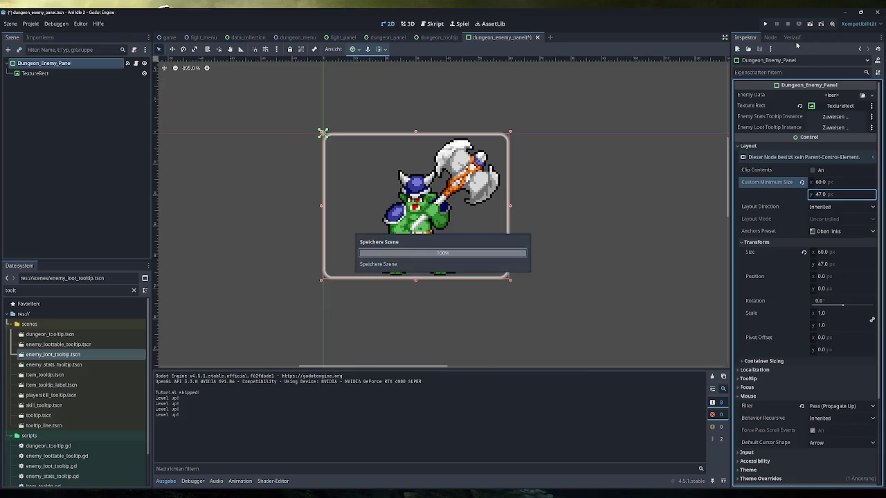
left_click(765, 24)
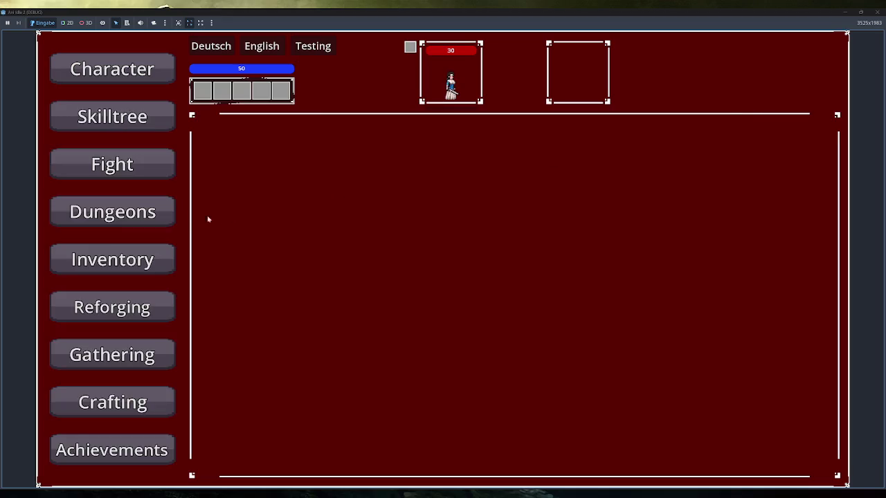
Open Dungeons, hover the larger enemy panels to view their tooltips, then restore the game window
left_click(112, 212)
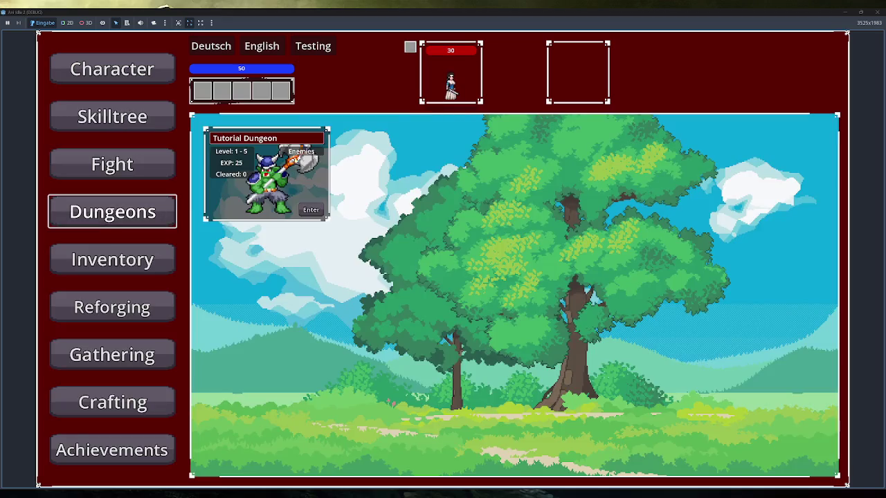
mouse_move(296, 154)
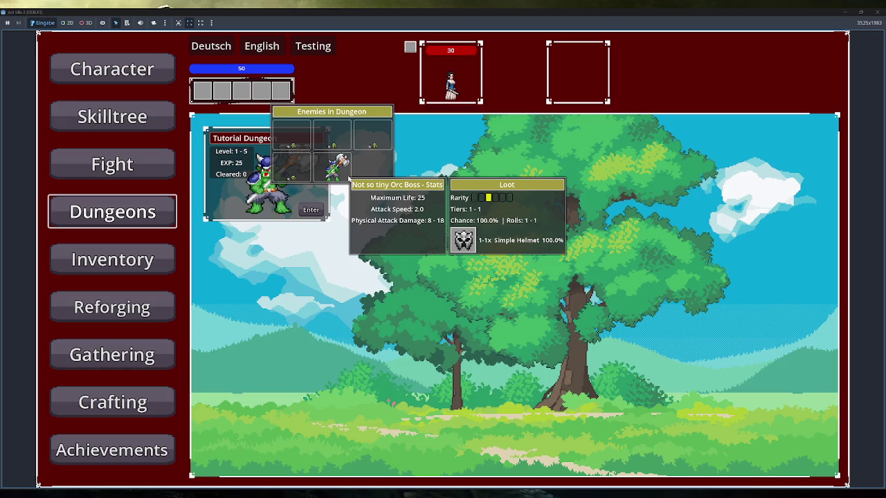
mouse_move(348, 151)
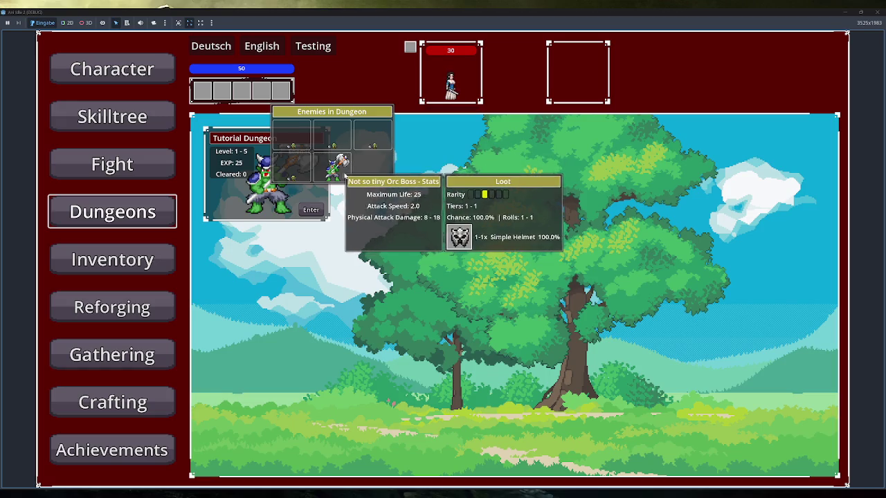
double_click(395, 8)
mouse_move(393, 211)
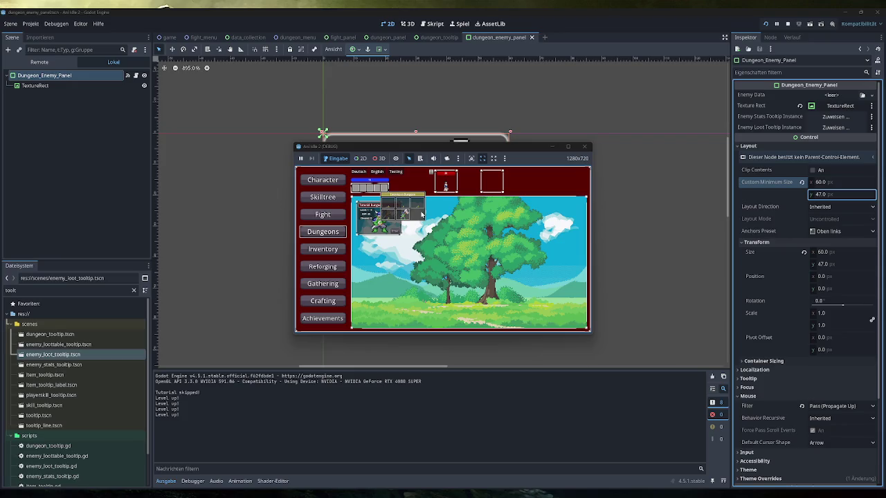
Maximize the game and check each enemy's side-by-side Stats and Loot tooltips, including the Orc Boss's Simple Helmet
key("super+Up")
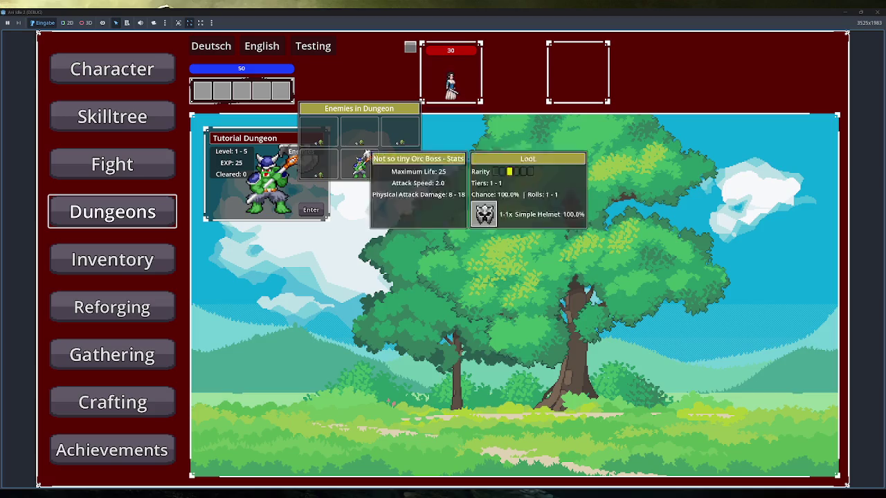
mouse_move(357, 163)
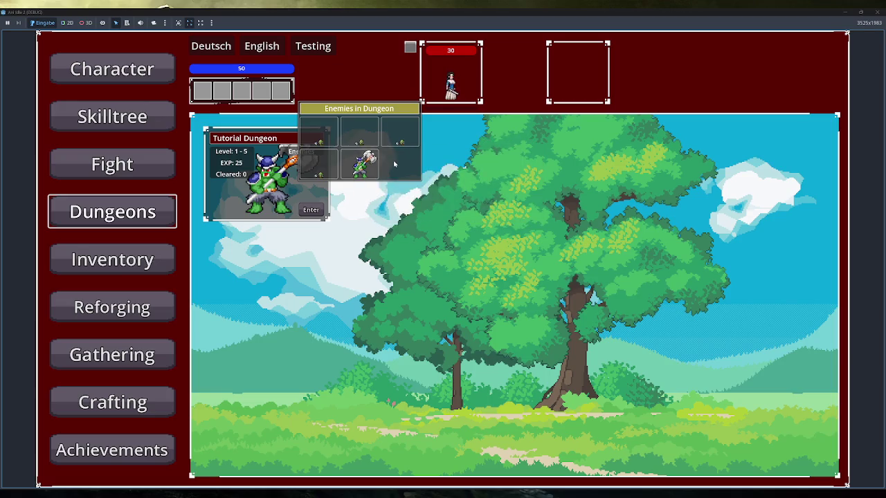
mouse_move(320, 134)
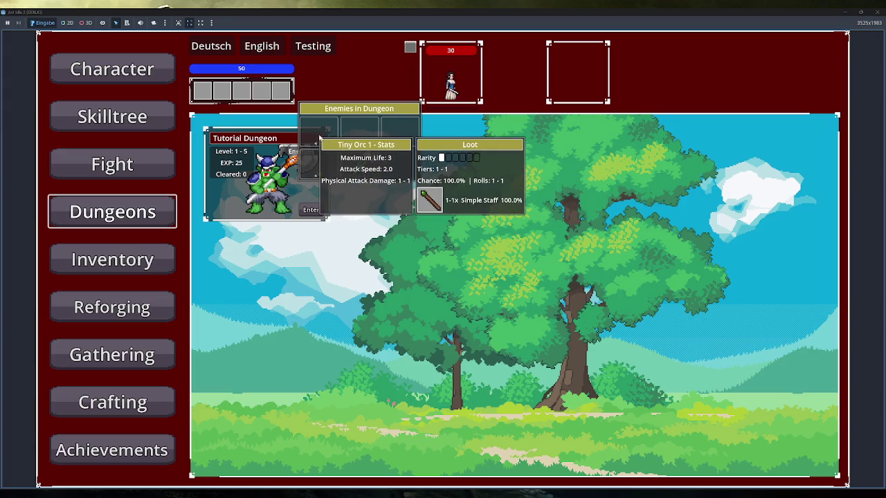
mouse_move(398, 135)
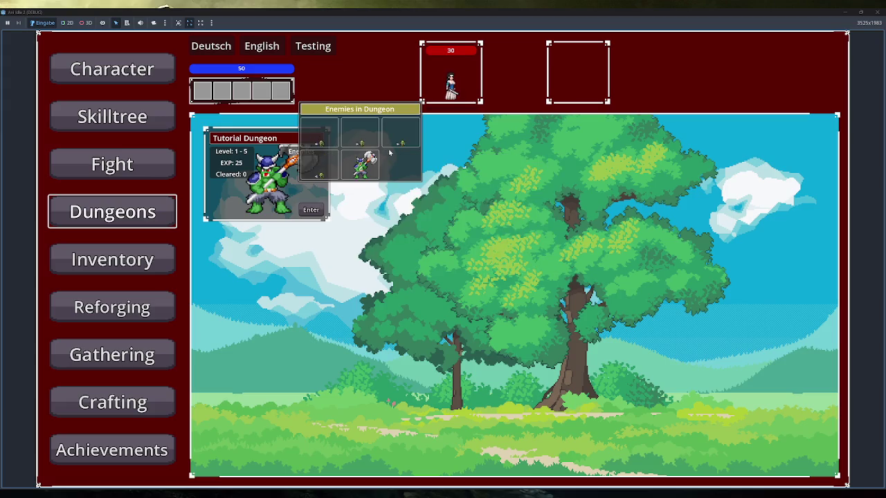
mouse_move(378, 175)
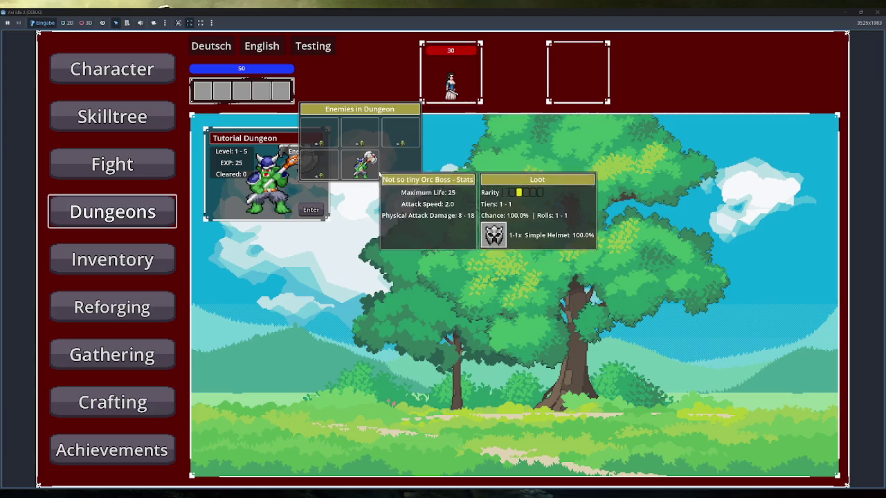